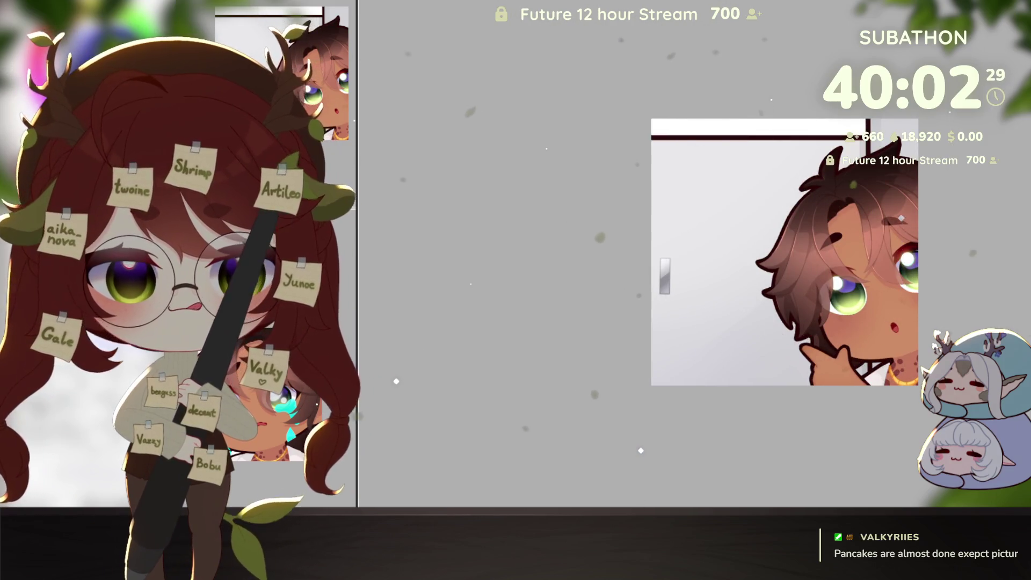
Move the brown-haired character overlay view aside so the cheek-squish sketch is clear.
{"action": "left_click_drag", "start_coordinate": [925, 406], "coordinate": [865, 417]}
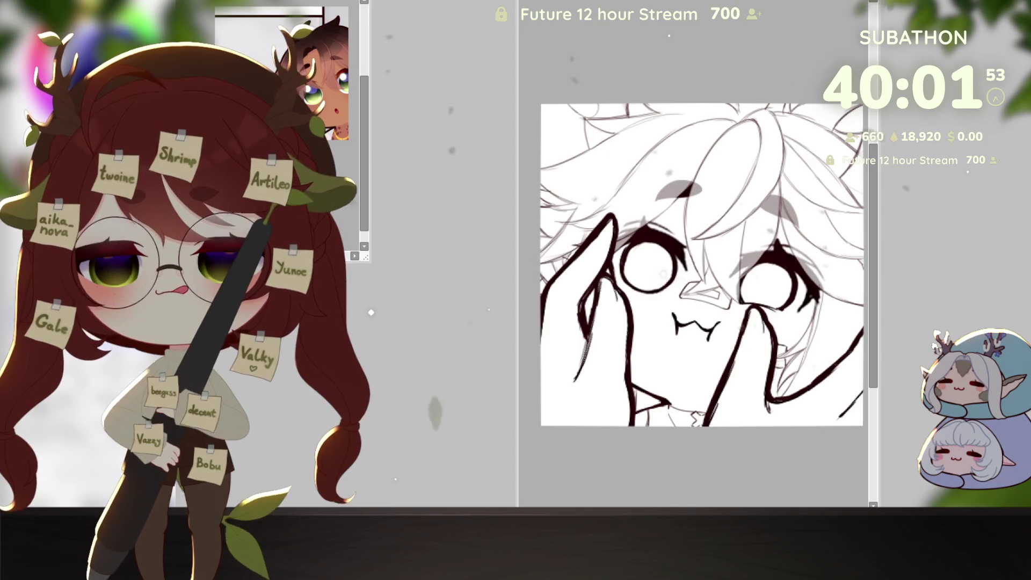
Place the full character reference low-left and a small cheek-squish preview at the top.
{"action": "left_click", "coordinate": [228, 14]}
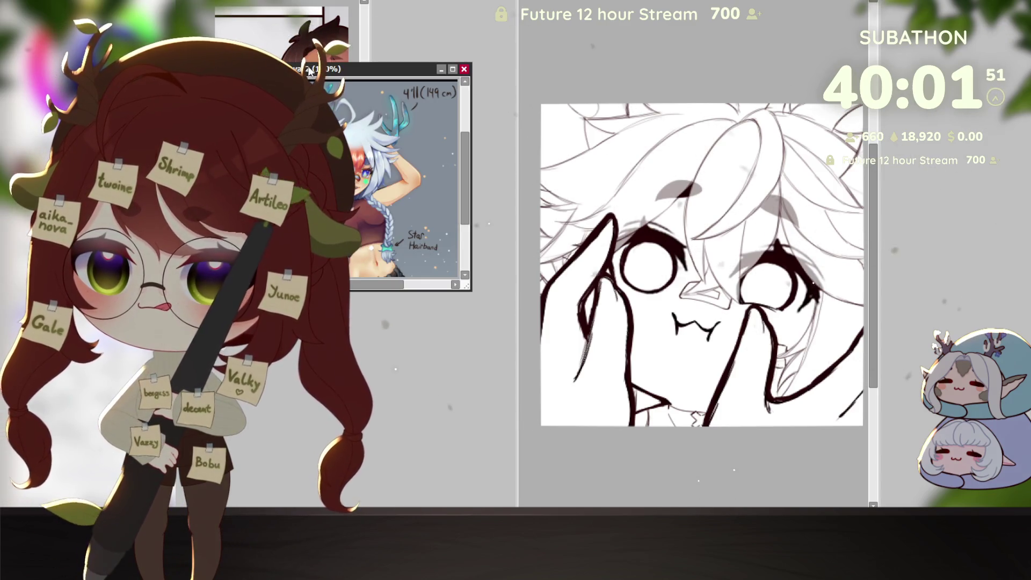
{"action": "left_click_drag", "start_coordinate": [308, 70], "coordinate": [236, 200]}
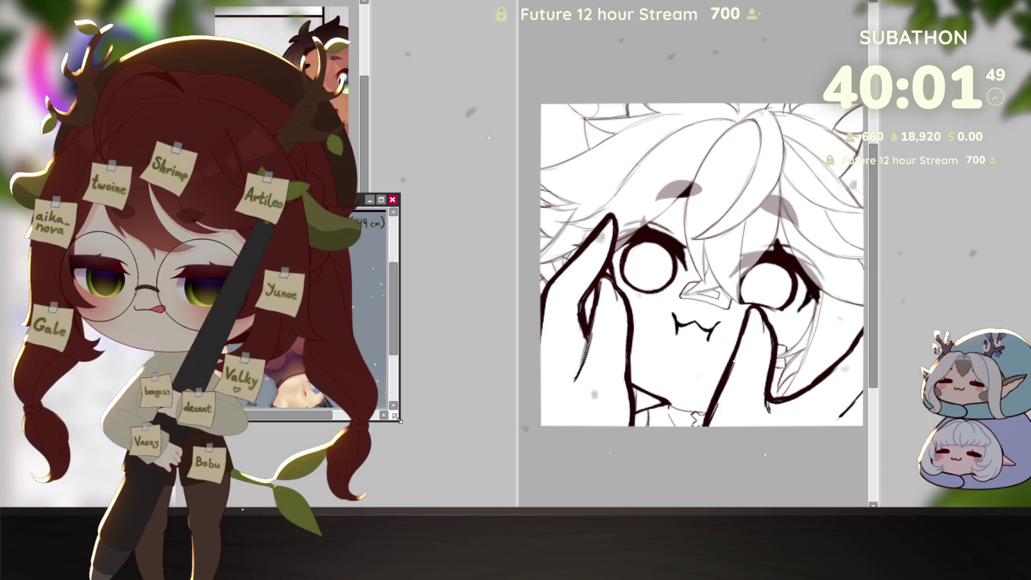
{"action": "left_click_drag", "start_coordinate": [395, 417], "coordinate": [431, 505]}
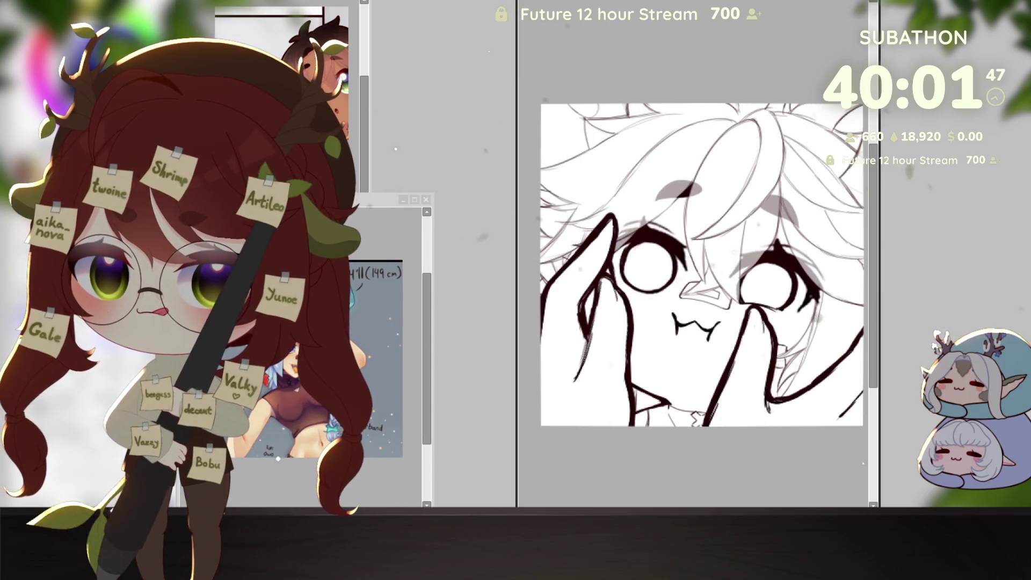
{"action": "left_click", "coordinate": [395, 123]}
{"action": "left_click_drag", "start_coordinate": [405, 83], "coordinate": [489, 1]}
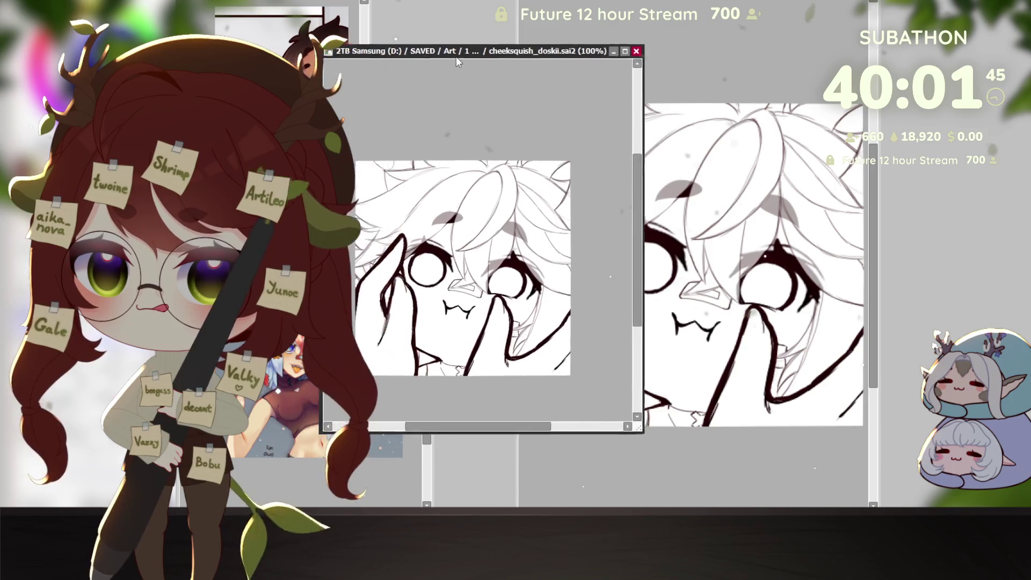
{"action": "left_click_drag", "start_coordinate": [668, 368], "coordinate": [513, 151]}
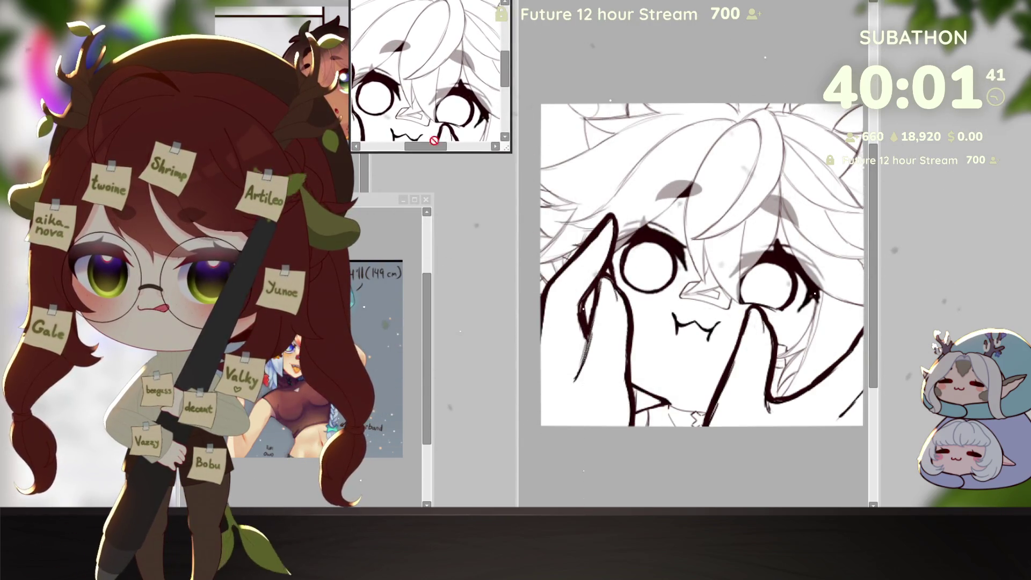
{"action": "left_click", "coordinate": [306, 16]}
{"action": "left_click_drag", "start_coordinate": [306, 16], "coordinate": [321, 152]}
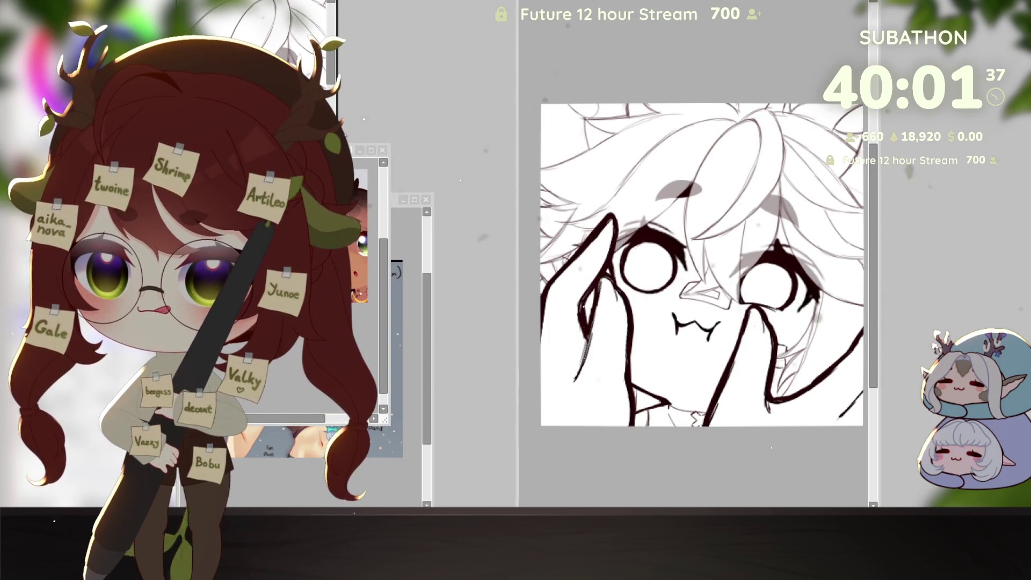
{"action": "left_click_drag", "start_coordinate": [338, 121], "coordinate": [432, 152]}
{"action": "scroll", "coordinate": [345, 53], "scroll_direction": "down", "scroll_amount": 2}
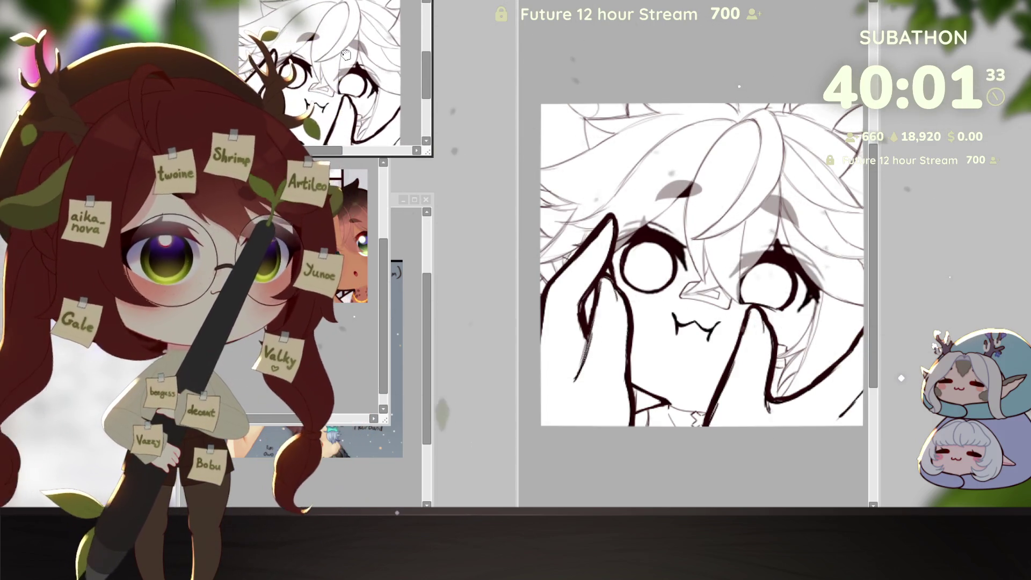
{"action": "scroll", "coordinate": [345, 54], "scroll_direction": "left", "scroll_amount": 2}
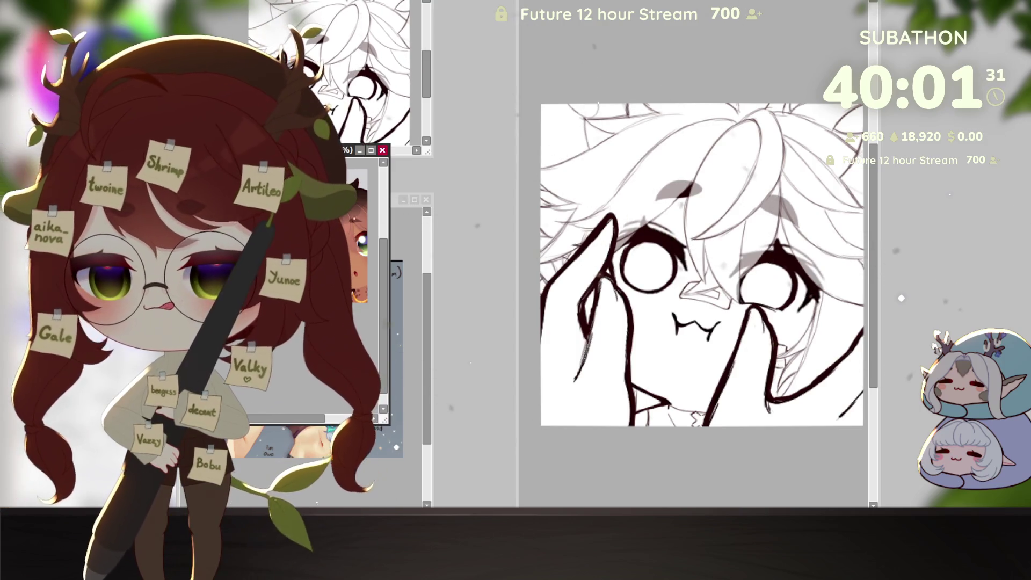
{"action": "left_click_drag", "start_coordinate": [390, 160], "coordinate": [369, 148]}
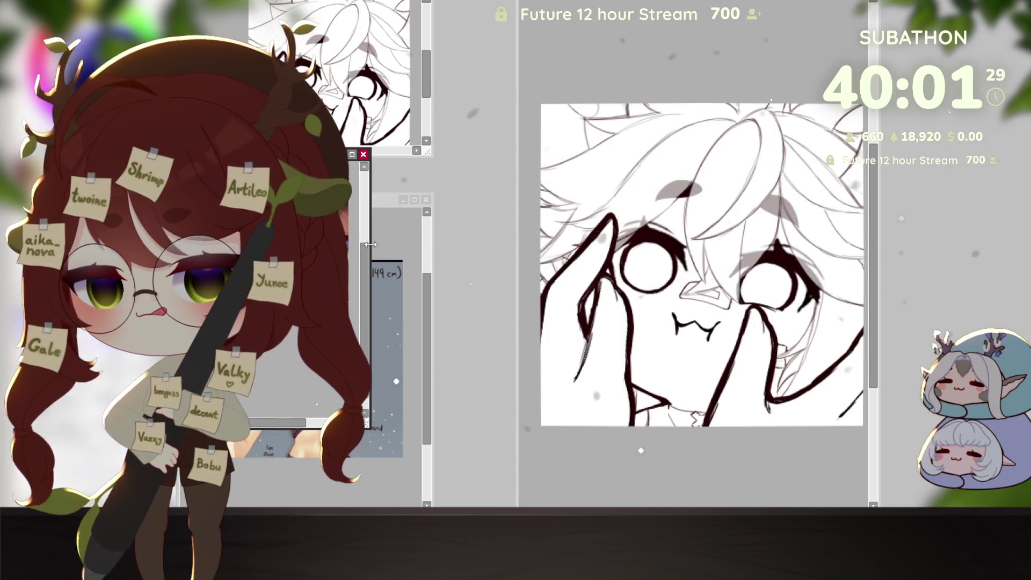
{"action": "left_click_drag", "start_coordinate": [369, 242], "coordinate": [442, 242]}
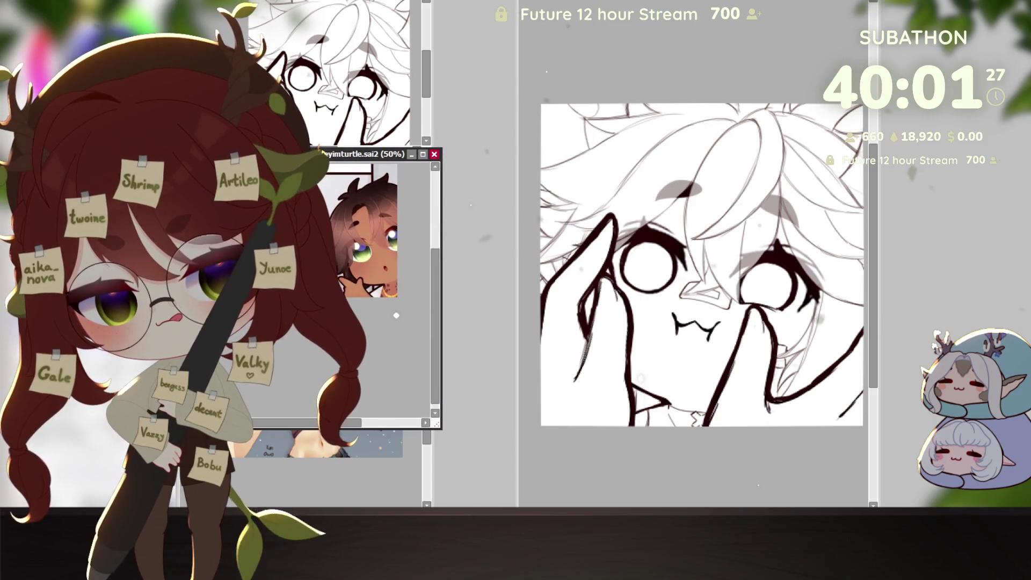
Fit the full character reference into the column and narrow the column beside the canvas.
{"action": "mouse_move", "coordinate": [371, 265]}
{"action": "left_mouse_down"}
{"action": "mouse_move", "coordinate": [343, 214]}
{"action": "mouse_move", "coordinate": [348, 304]}
{"action": "left_mouse_up"}
{"action": "left_click_drag", "start_coordinate": [427, 388], "coordinate": [463, 387]}
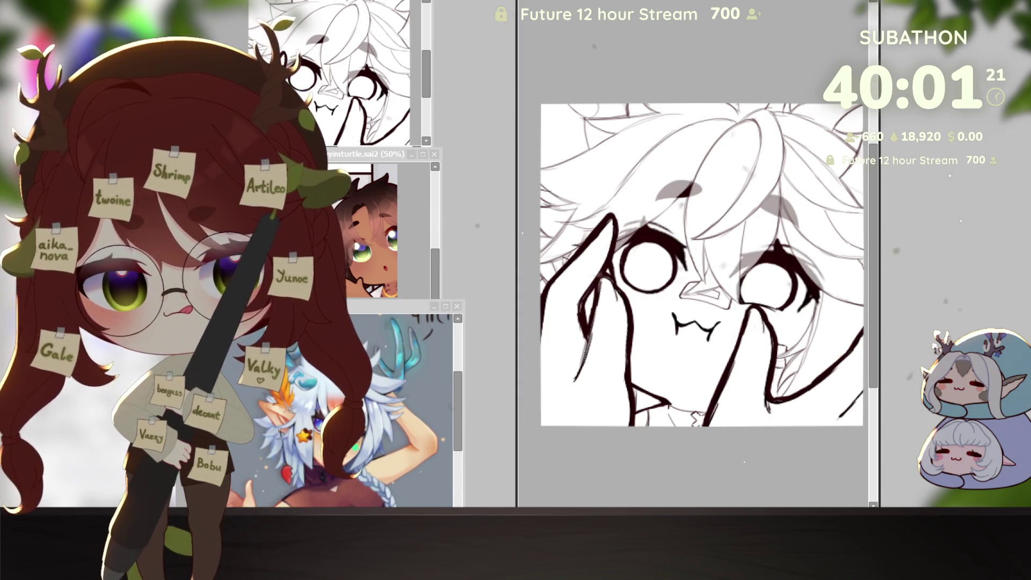
{"action": "left_click_drag", "start_coordinate": [515, 242], "coordinate": [413, 242]}
{"action": "left_click_drag", "start_coordinate": [624, 263], "coordinate": [789, 299]}
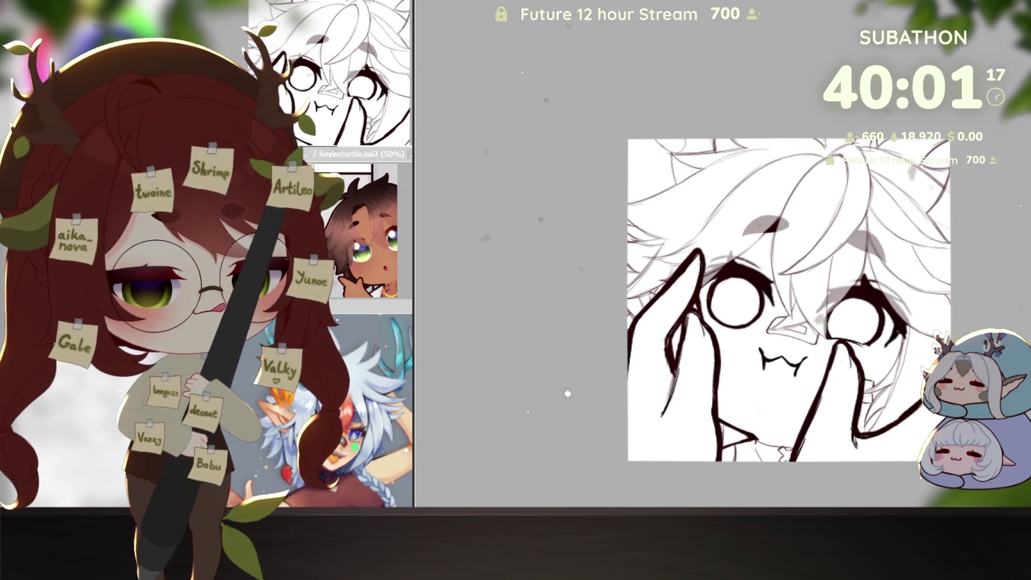
Hide the squishing hands covering the face.
{"action": "key", "text": "ctrl+z"}
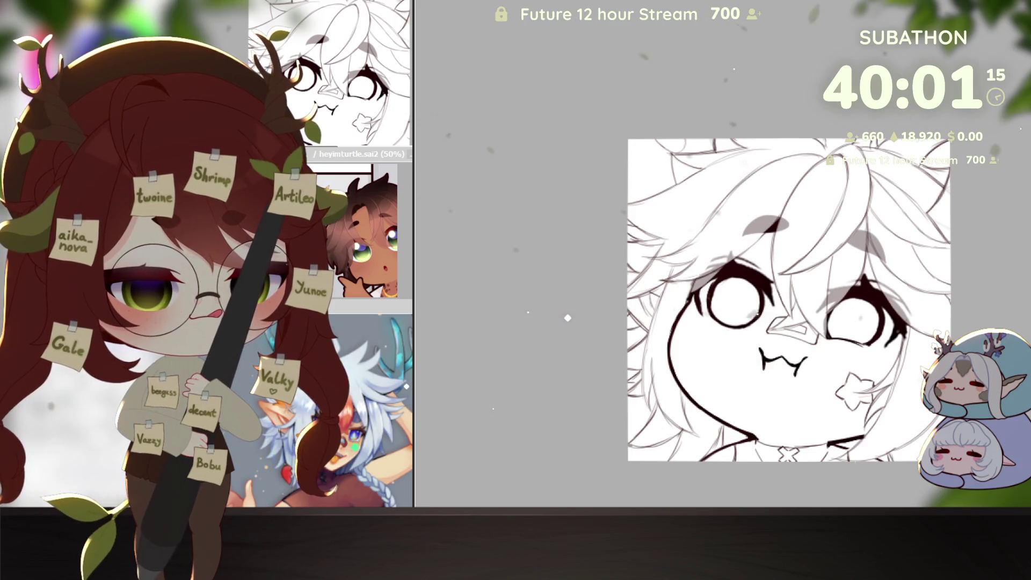
{"action": "scroll", "coordinate": [567, 319], "scroll_direction": "up", "scroll_amount": 2}
{"action": "scroll", "coordinate": [566, 257], "scroll_direction": "down", "scroll_amount": 2}
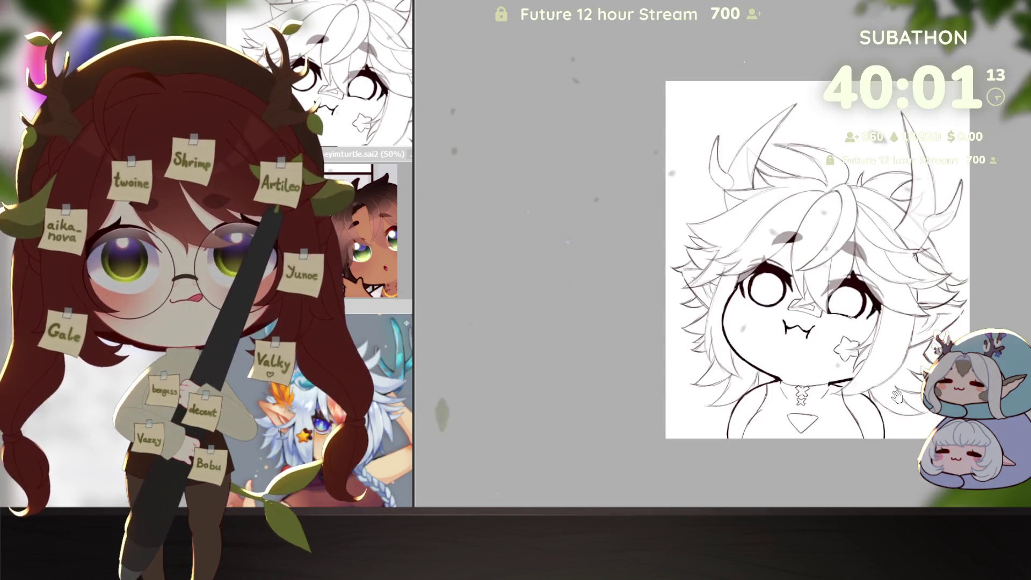
{"action": "scroll", "coordinate": [898, 399], "scroll_direction": "up", "scroll_amount": 2}
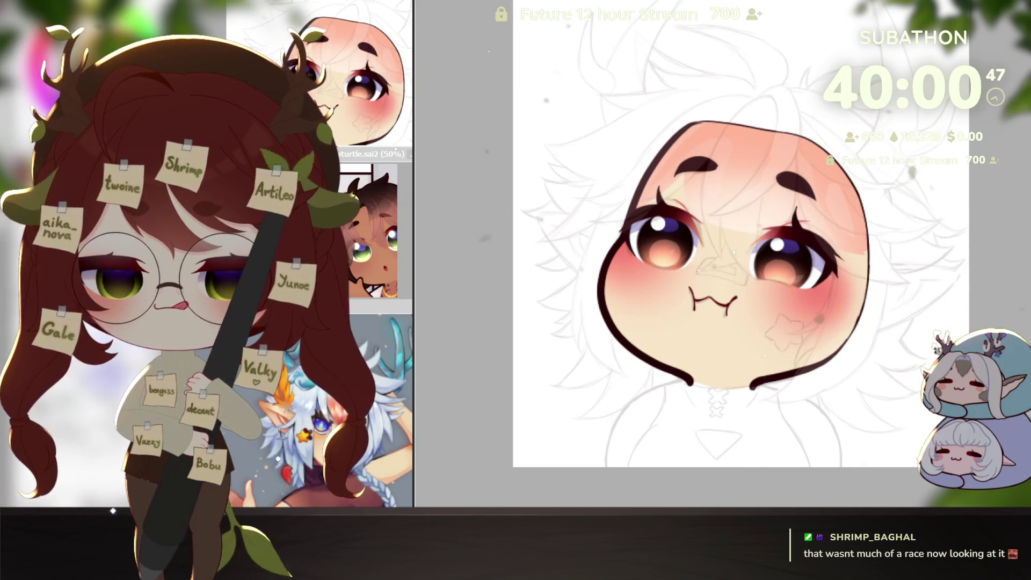
Remove the pink tint from the upper face and shift the view slightly.
{"action": "key", "text": "ctrl+z"}
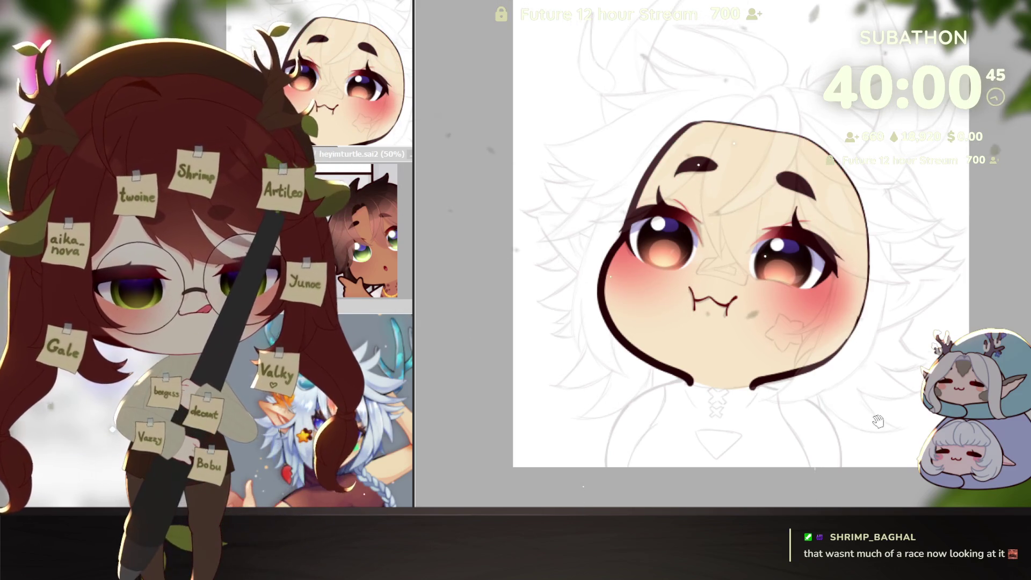
{"action": "left_click_drag", "start_coordinate": [877, 419], "coordinate": [933, 419]}
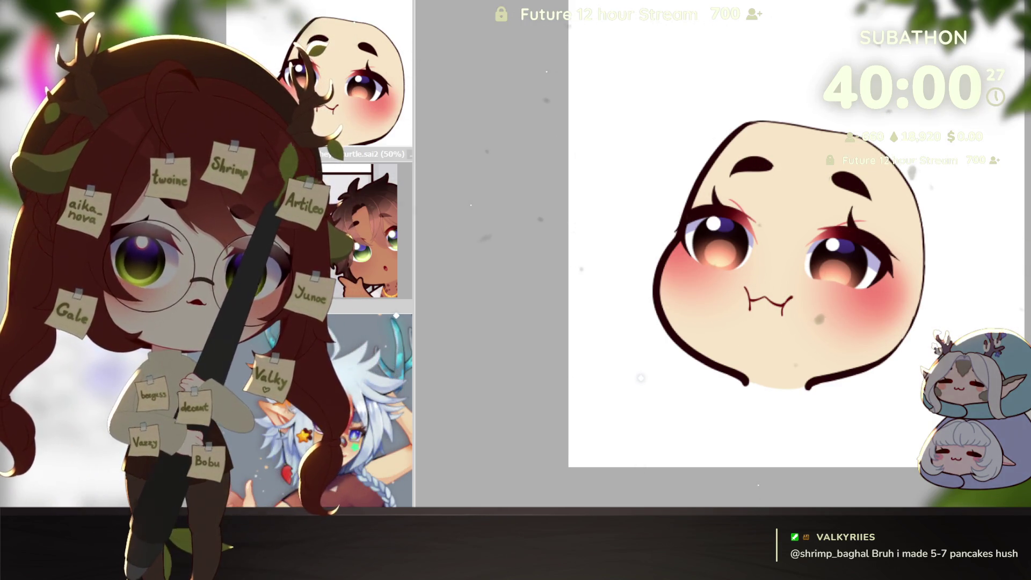
{"action": "scroll", "coordinate": [339, 403], "scroll_direction": "up", "scroll_amount": 2}
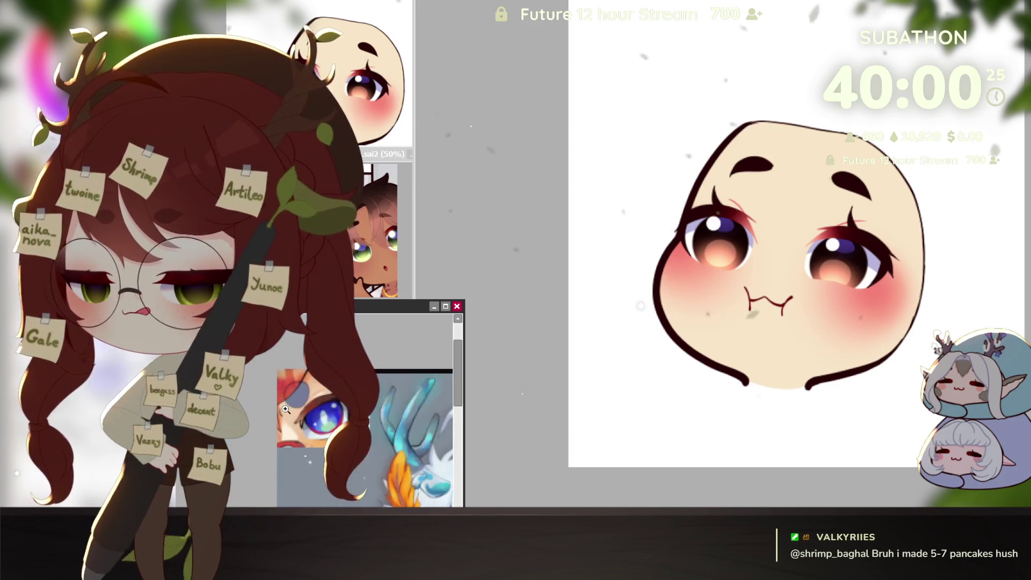
{"action": "scroll", "coordinate": [339, 403], "scroll_direction": "up", "scroll_amount": 2}
{"action": "scroll", "coordinate": [338, 387], "scroll_direction": "up", "scroll_amount": 2}
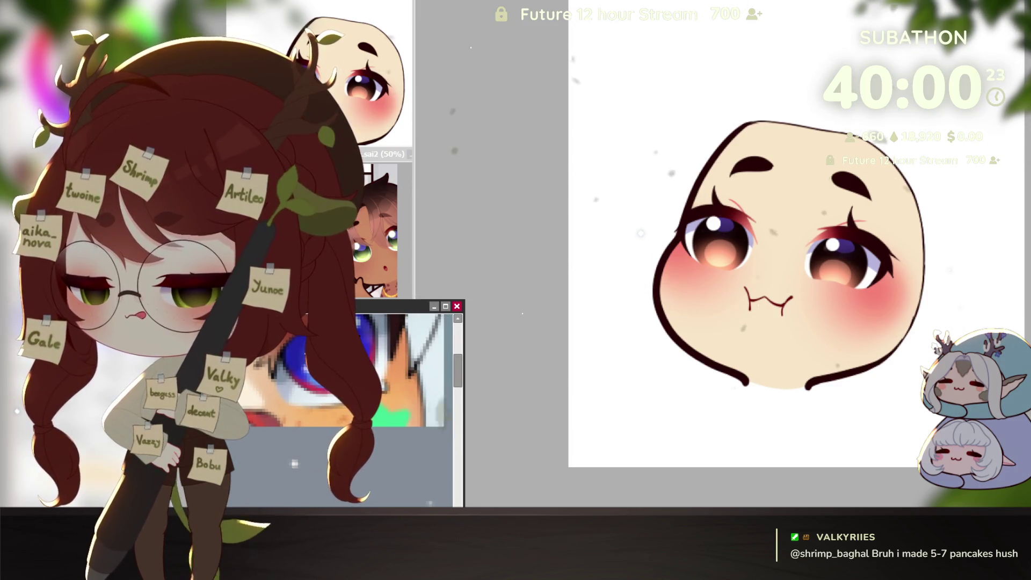
Put the eye close-up reference away with the other reference views.
{"action": "left_click", "coordinate": [475, 378]}
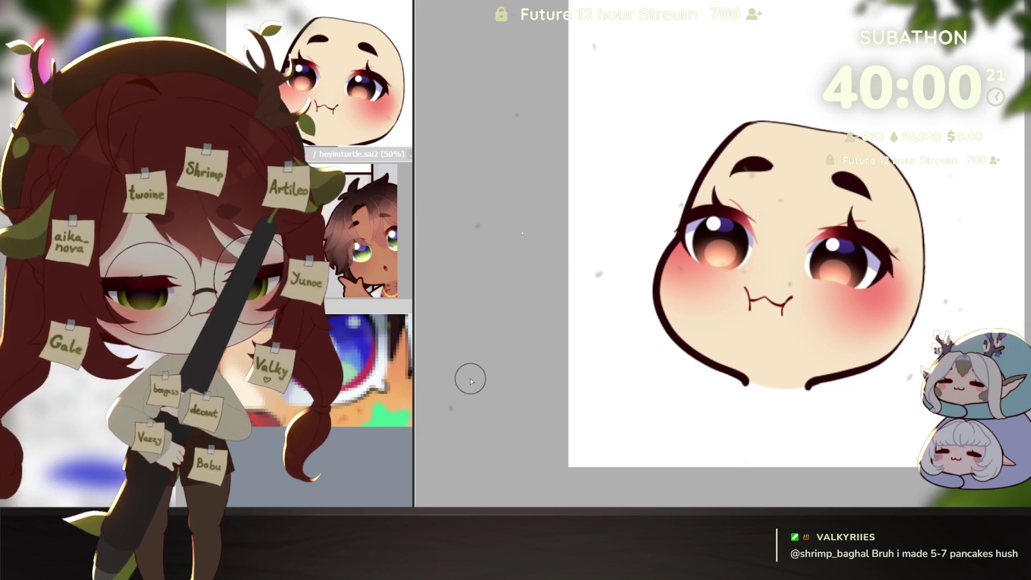
{"action": "scroll", "coordinate": [567, 483], "scroll_direction": "up", "scroll_amount": 2}
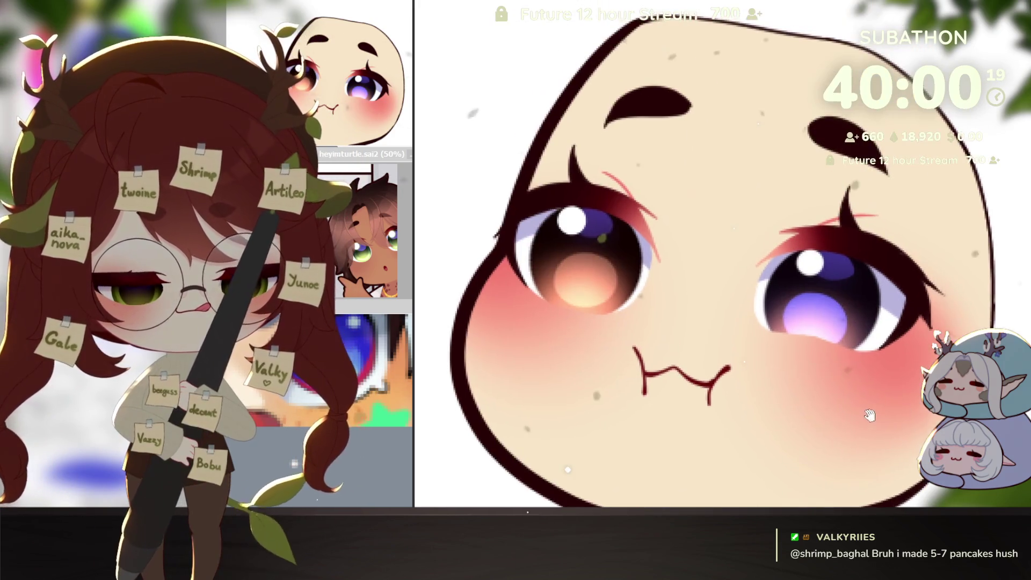
{"action": "scroll", "coordinate": [567, 453], "scroll_direction": "up", "scroll_amount": 1}
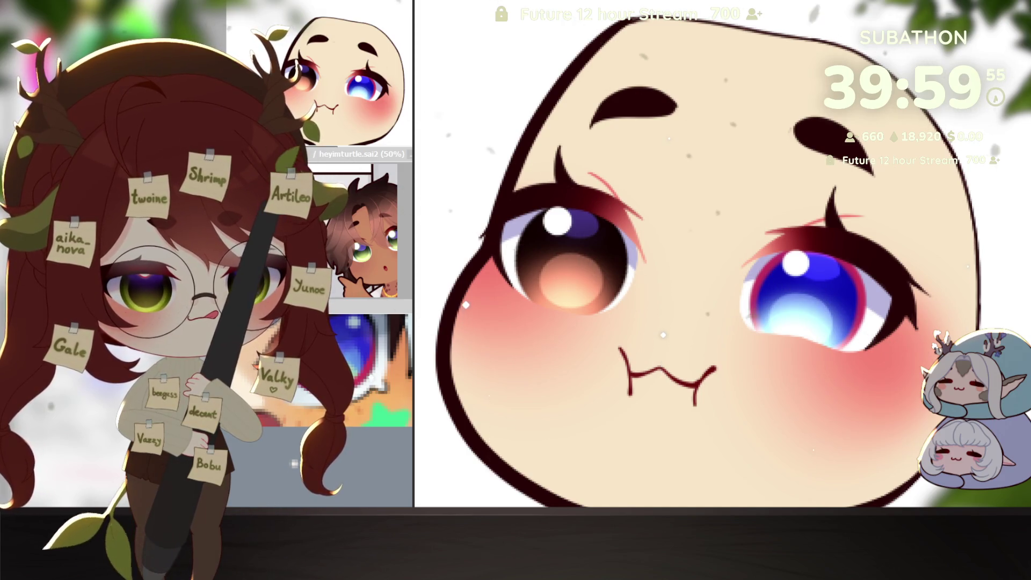
Airbrush a teal glow along the iris bottom, trying and rejecting a sky-blue version.
{"action": "left_click_drag", "start_coordinate": [762, 330], "coordinate": [842, 326]}
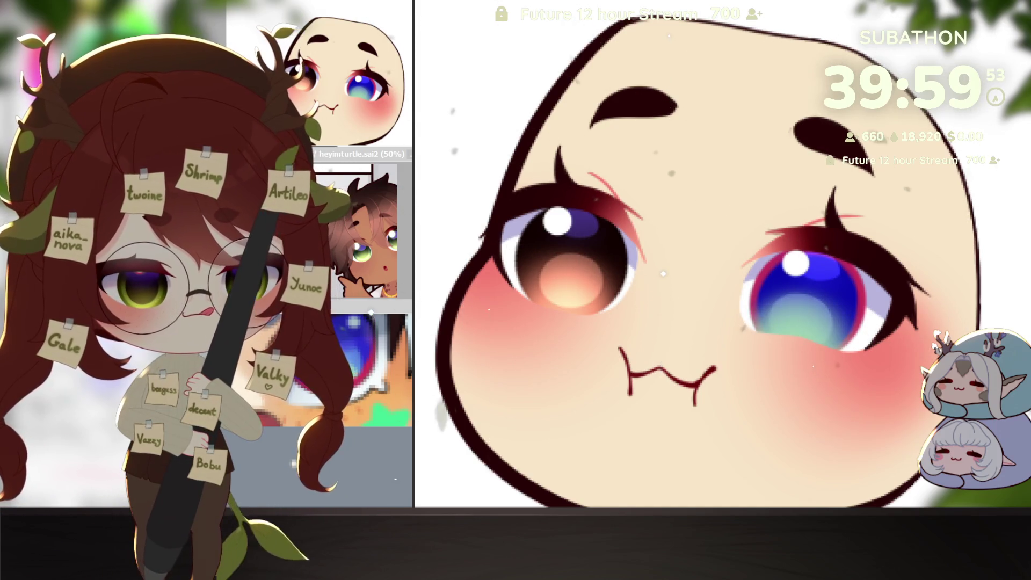
{"action": "left_click_drag", "start_coordinate": [766, 330], "coordinate": [838, 326]}
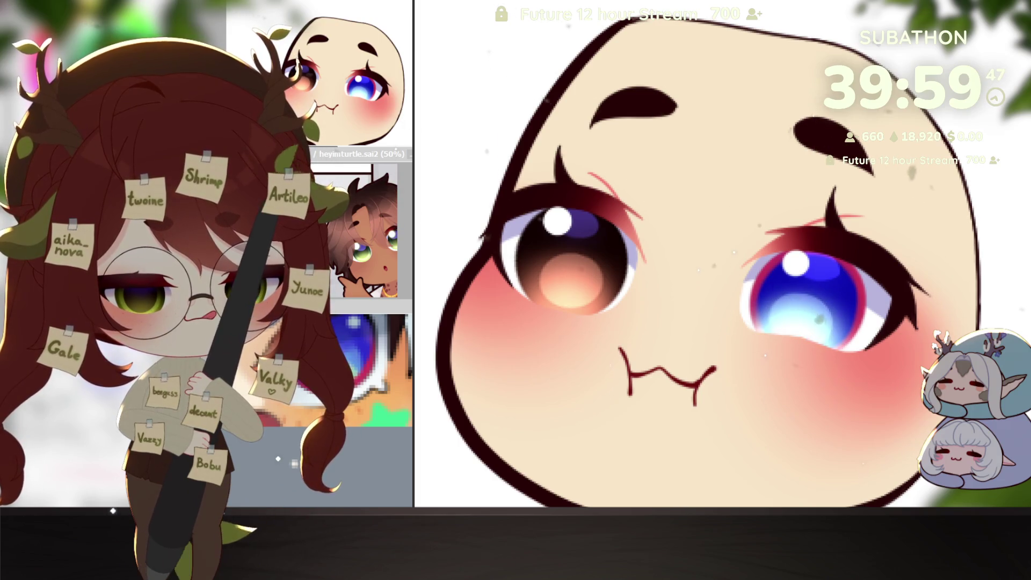
{"action": "key", "text": "ctrl+z"}
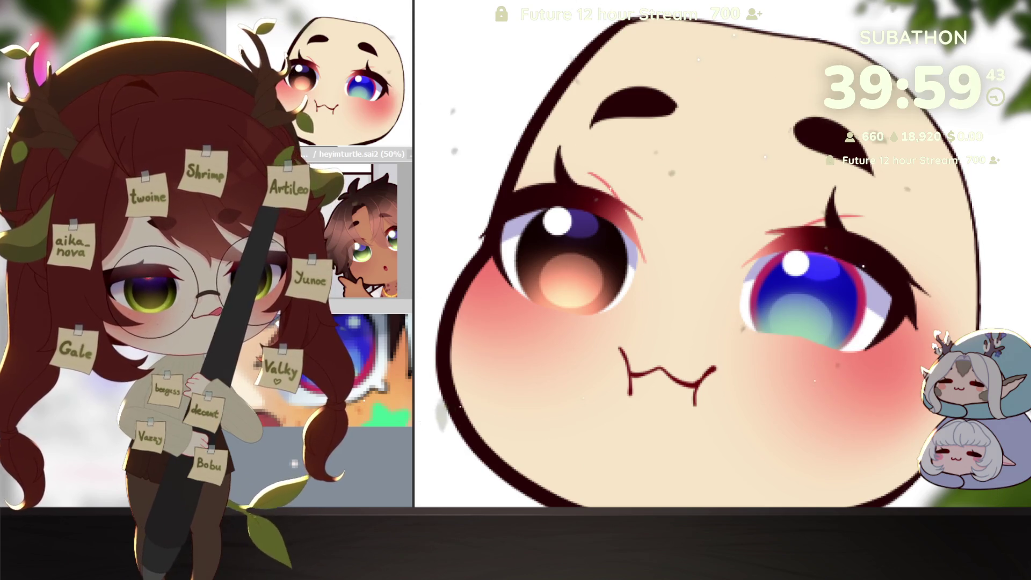
{"action": "key", "text": "ctrl+y"}
{"action": "key", "text": "ctrl+z"}
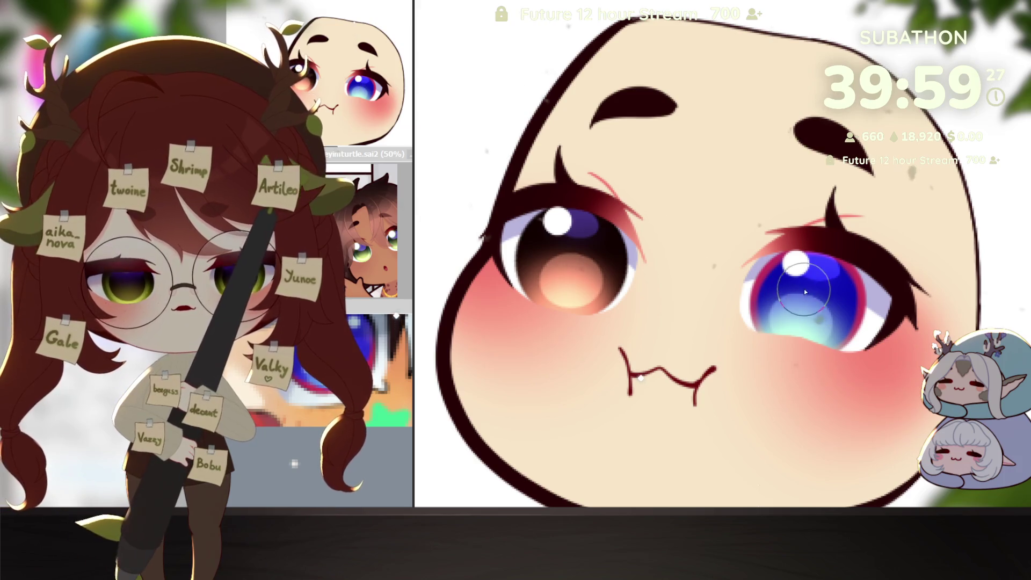
Paint a soft light-bluish highlight in the right iris.
{"action": "left_click_drag", "start_coordinate": [811, 279], "coordinate": [805, 316]}
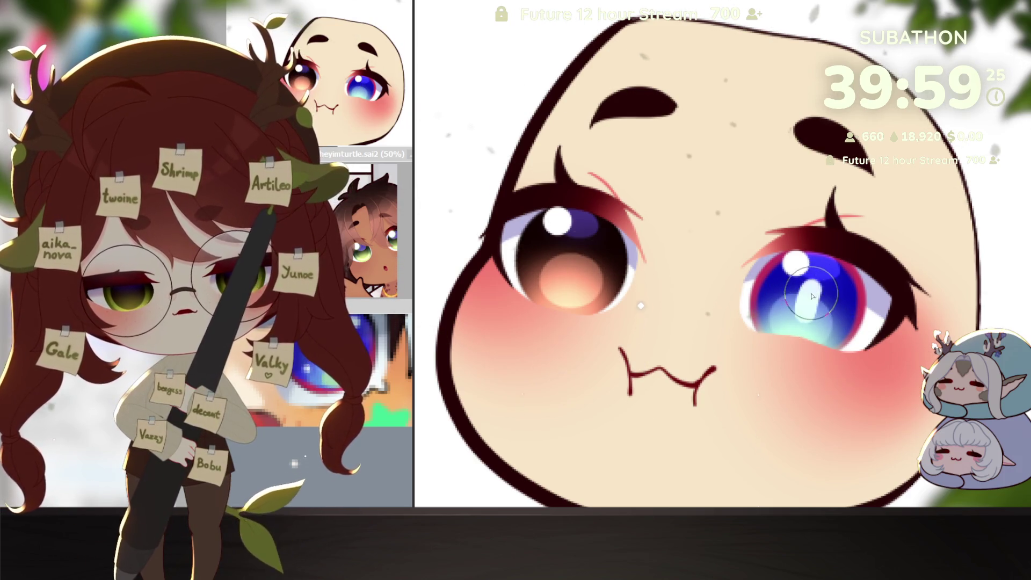
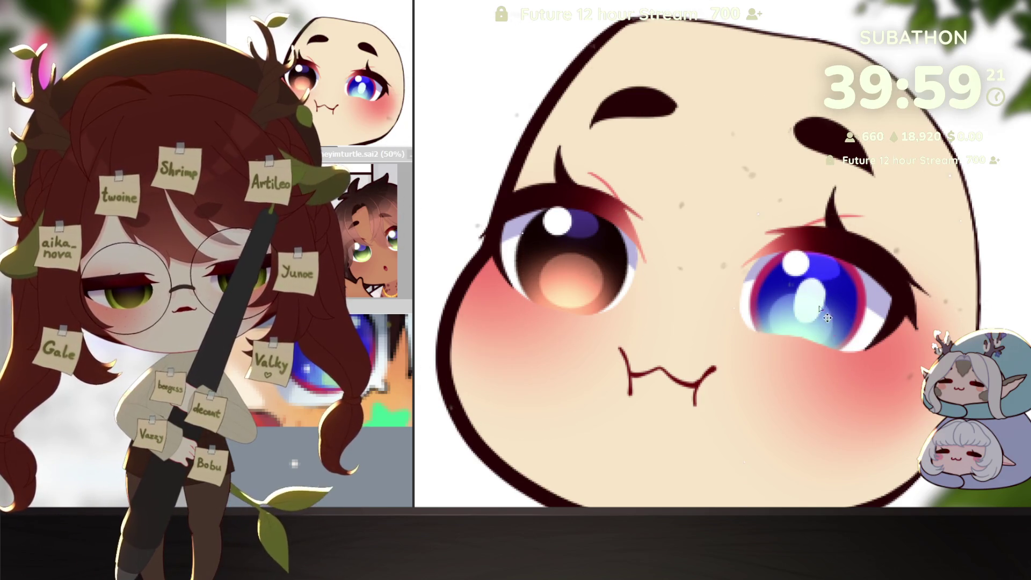
{"action": "scroll", "coordinate": [860, 389], "scroll_direction": "down", "scroll_amount": 5}
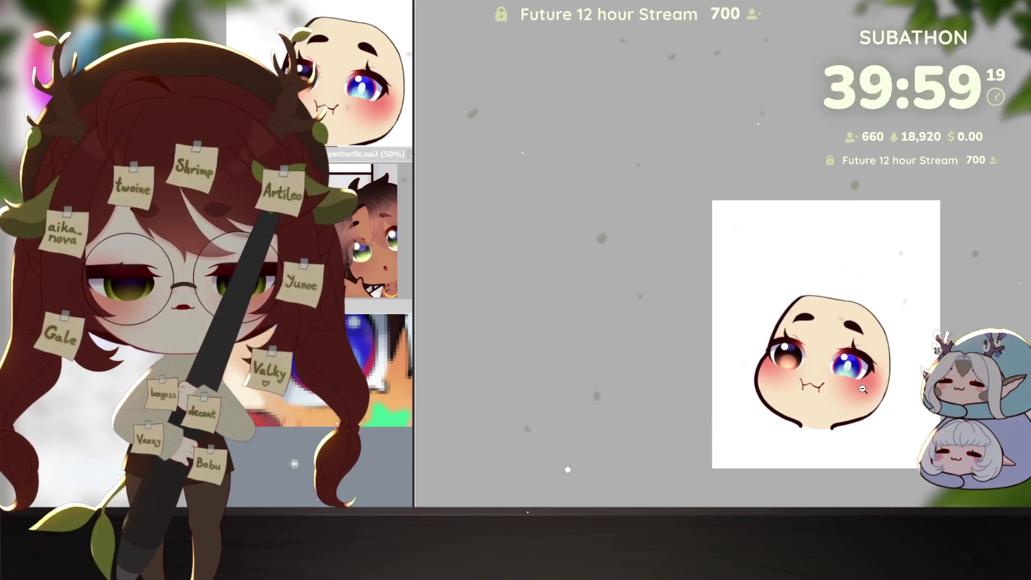
{"action": "scroll", "coordinate": [806, 362], "scroll_direction": "up", "scroll_amount": 1}
{"action": "scroll", "coordinate": [725, 387], "scroll_direction": "up", "scroll_amount": 1}
{"action": "scroll", "coordinate": [566, 415], "scroll_direction": "up", "scroll_amount": 1}
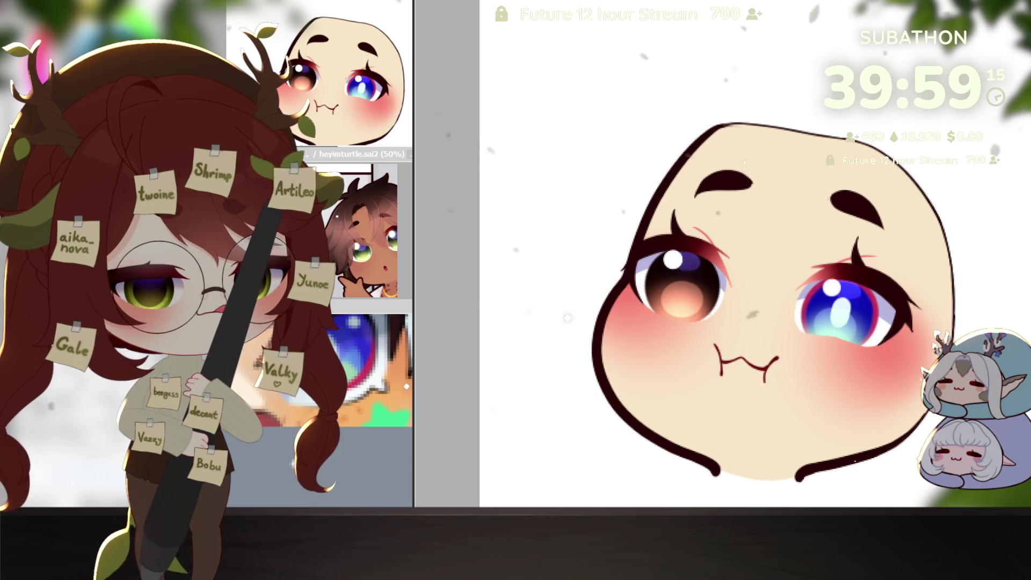
Adjust the brush size and tilt the canvas view back and forth around the face.
{"action": "left_click_drag", "start_coordinate": [567, 318], "coordinate": [855, 345]}
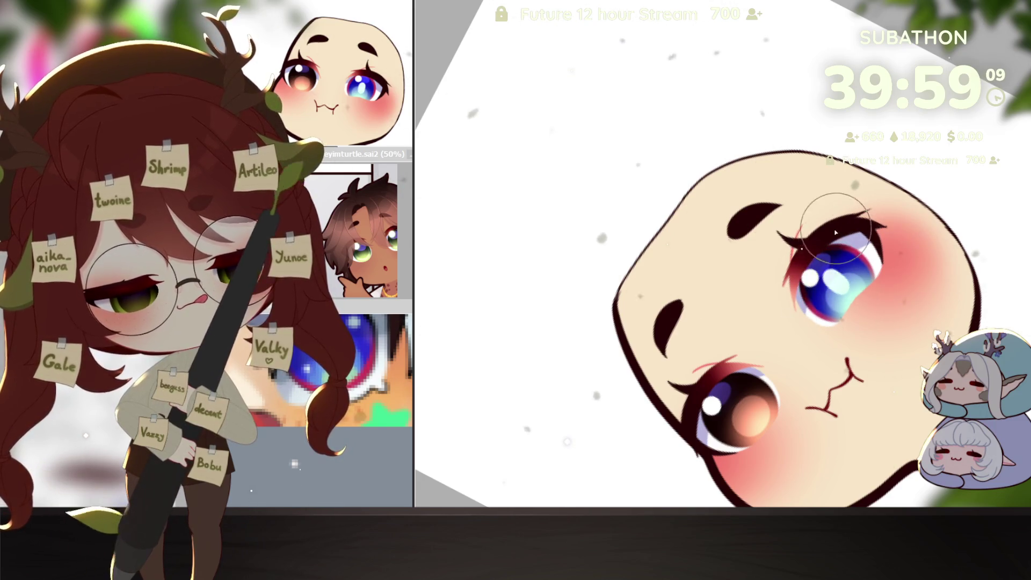
{"action": "key", "text": "]"}
{"action": "key", "text": "]"}
{"action": "key", "text": "]"}
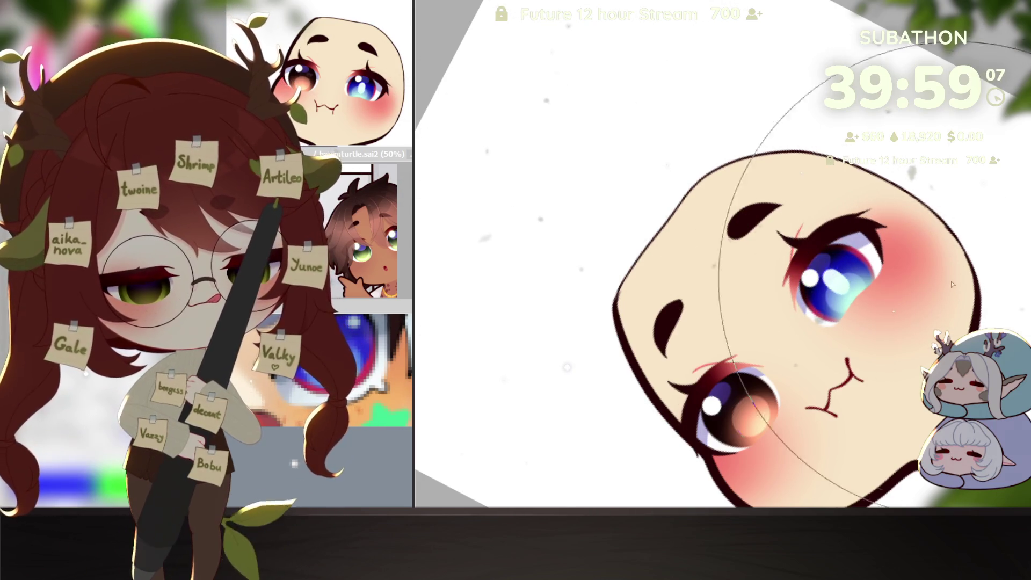
{"action": "key", "text": "["}
{"action": "key", "text": "["}
{"action": "key", "text": "["}
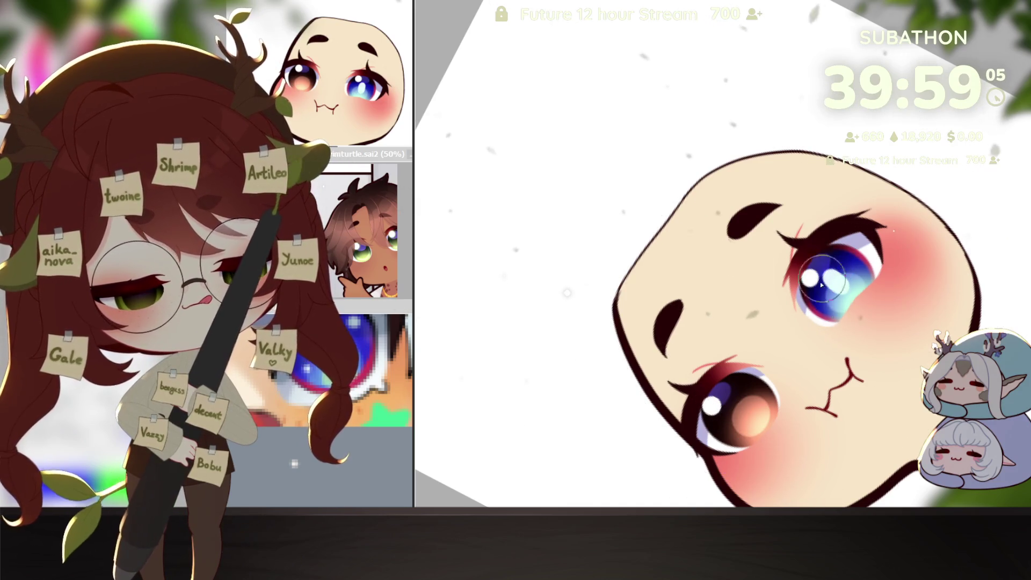
{"action": "key", "text": "Home"}
{"action": "key", "text": "Delete"}
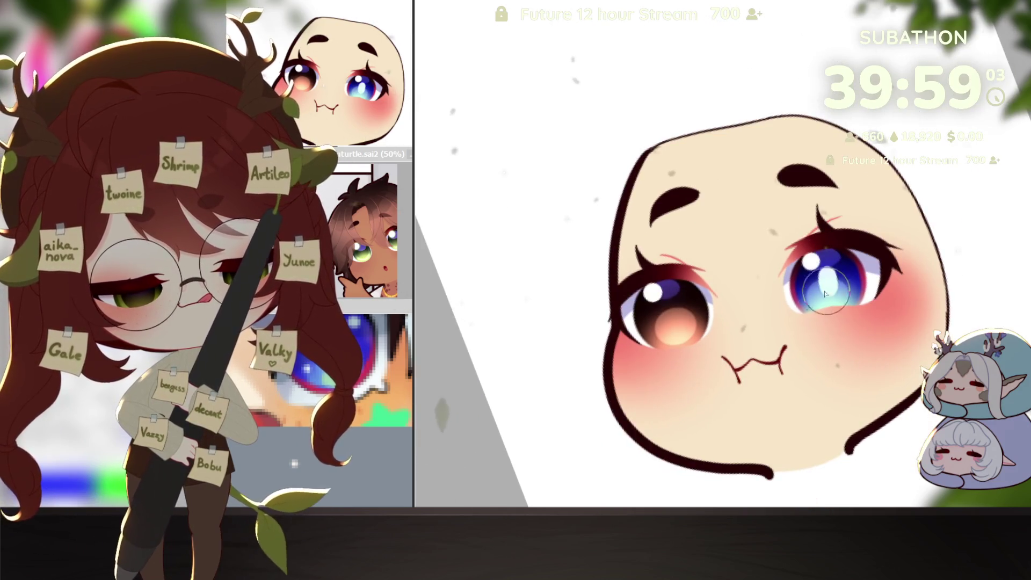
{"action": "scroll", "coordinate": [907, 312], "scroll_direction": "down", "scroll_amount": 3}
{"action": "scroll", "coordinate": [886, 323], "scroll_direction": "down", "scroll_amount": 2}
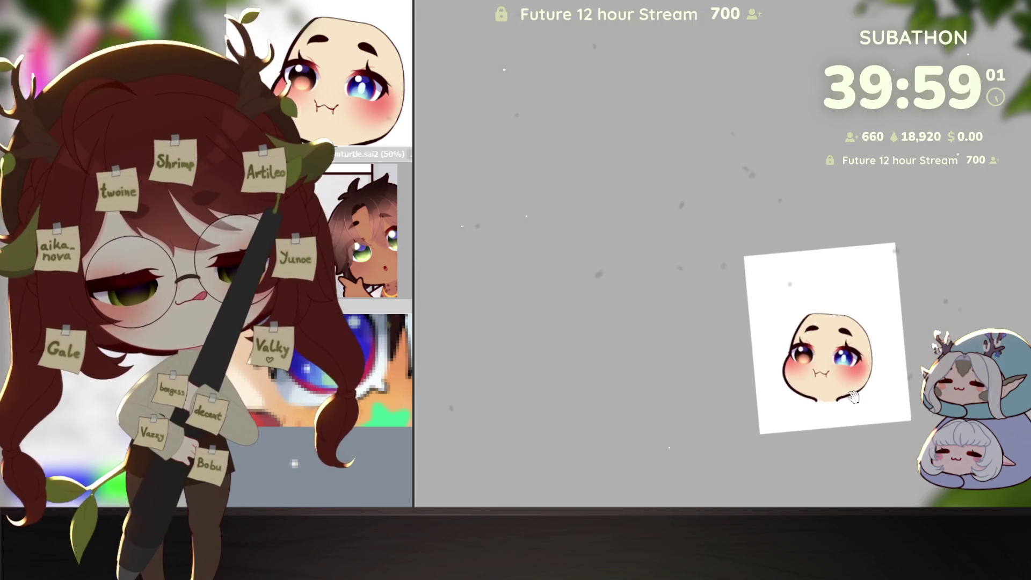
{"action": "scroll", "coordinate": [848, 366], "scroll_direction": "up", "scroll_amount": 2}
{"action": "key", "text": "Delete"}
{"action": "scroll", "coordinate": [848, 367], "scroll_direction": "up", "scroll_amount": 3}
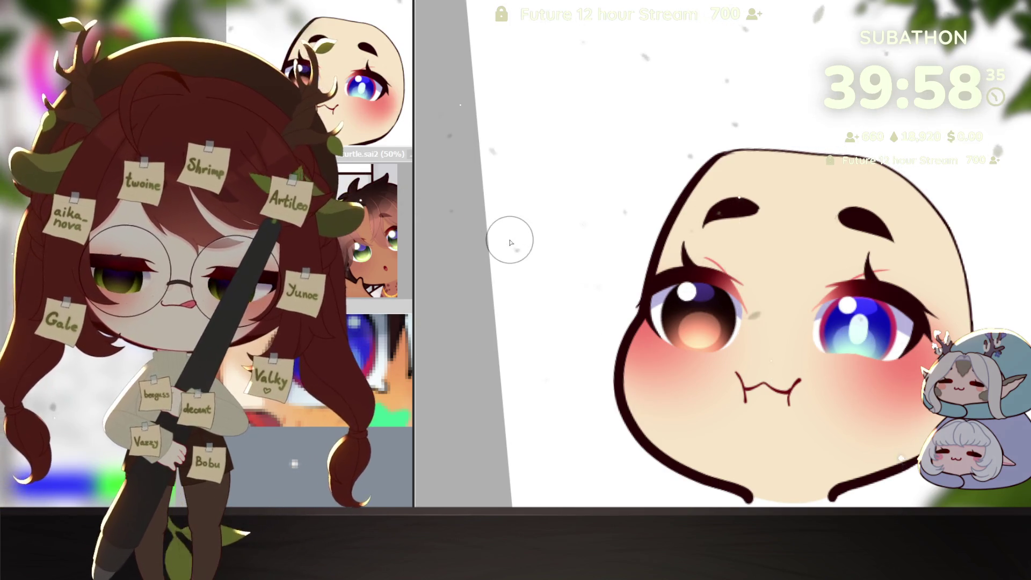
{"action": "scroll", "coordinate": [794, 318], "scroll_direction": "down", "scroll_amount": 1}
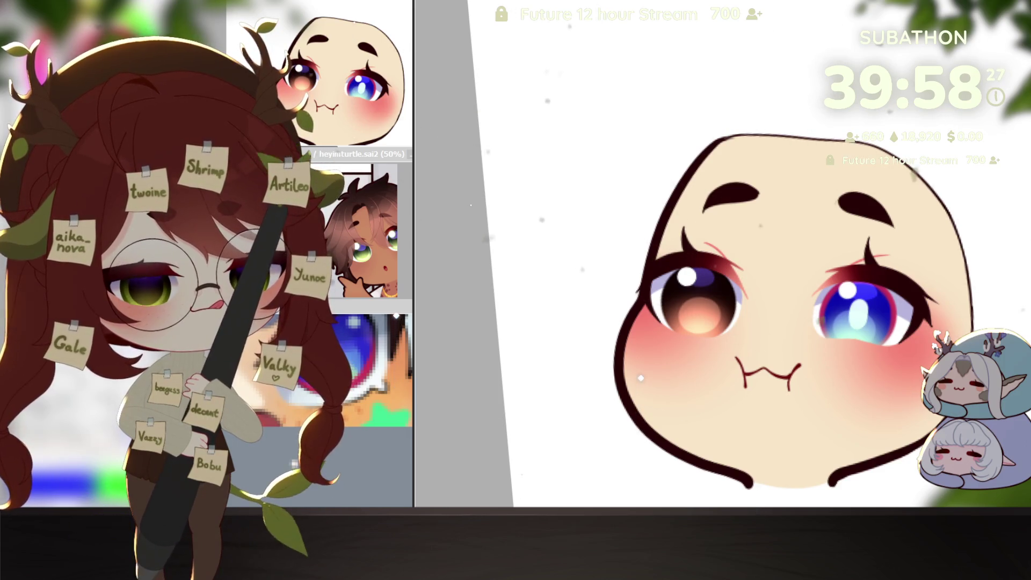
{"action": "key", "text": "Delete"}
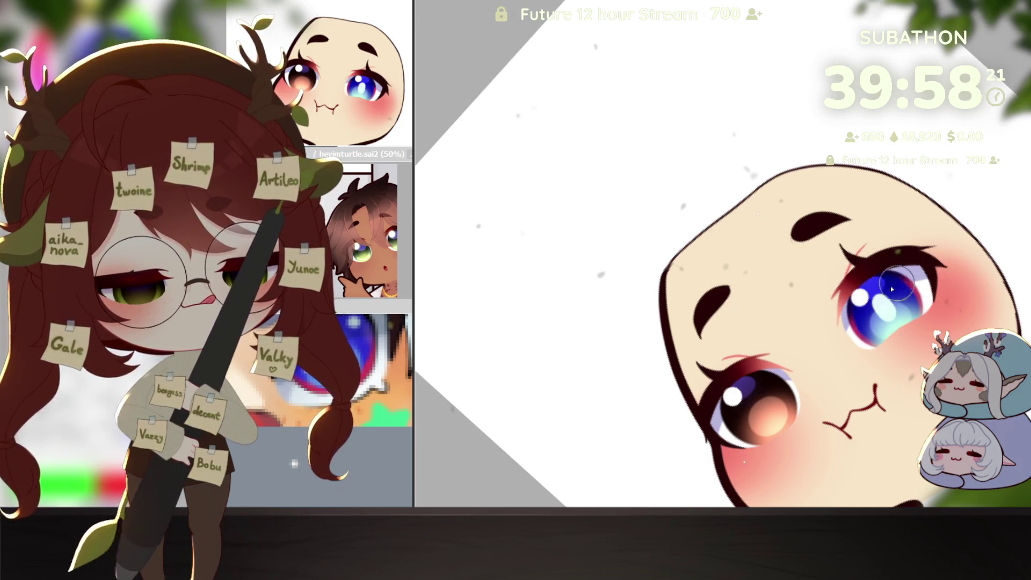
{"action": "scroll", "coordinate": [832, 373], "scroll_direction": "down", "scroll_amount": 2}
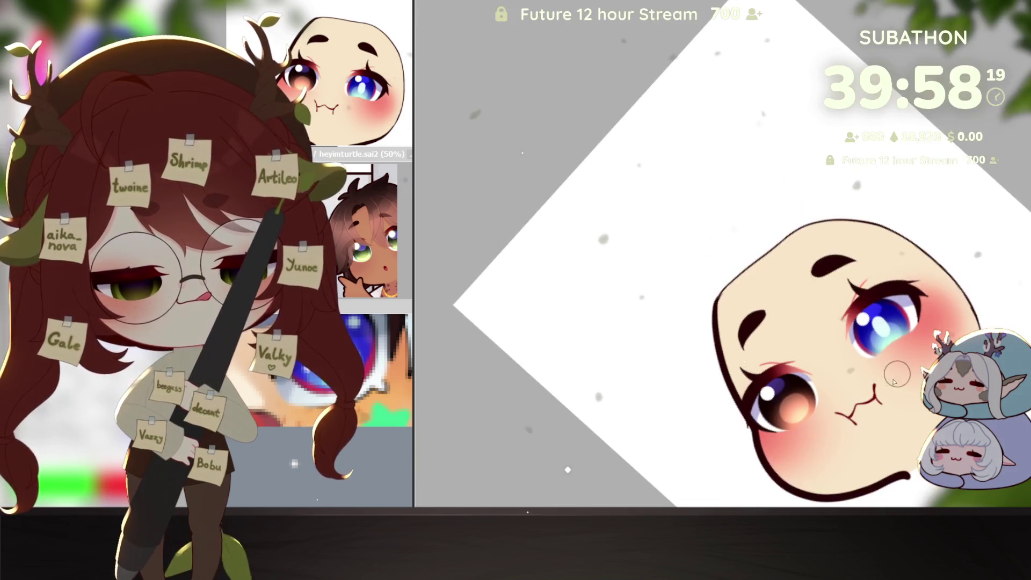
{"action": "scroll", "coordinate": [871, 359], "scroll_direction": "down", "scroll_amount": 3}
{"action": "scroll", "coordinate": [914, 342], "scroll_direction": "down", "scroll_amount": 2}
{"action": "scroll", "coordinate": [913, 338], "scroll_direction": "up", "scroll_amount": 2}
{"action": "scroll", "coordinate": [913, 338], "scroll_direction": "up", "scroll_amount": 2}
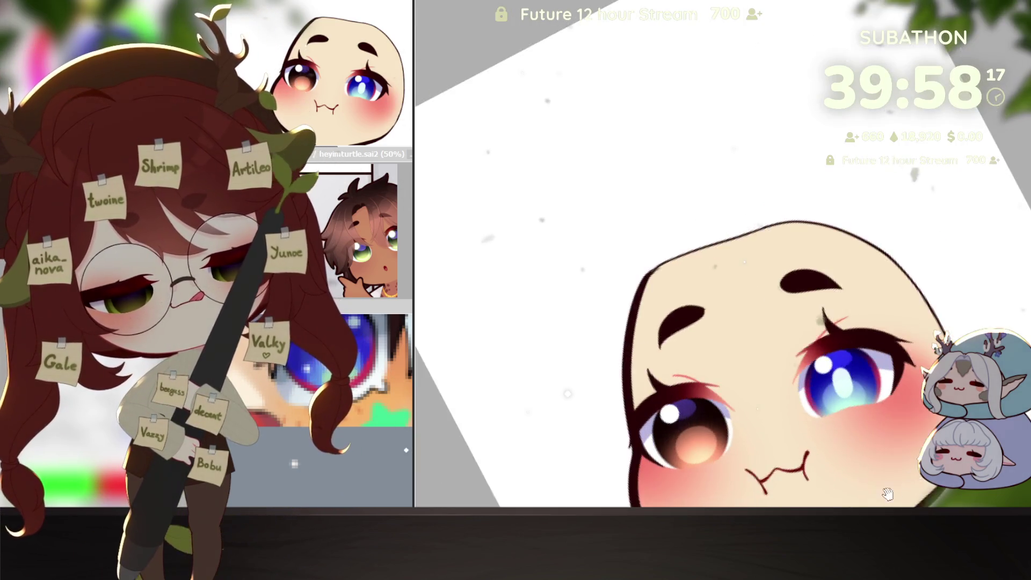
{"action": "scroll", "coordinate": [913, 339], "scroll_direction": "up", "scroll_amount": 1}
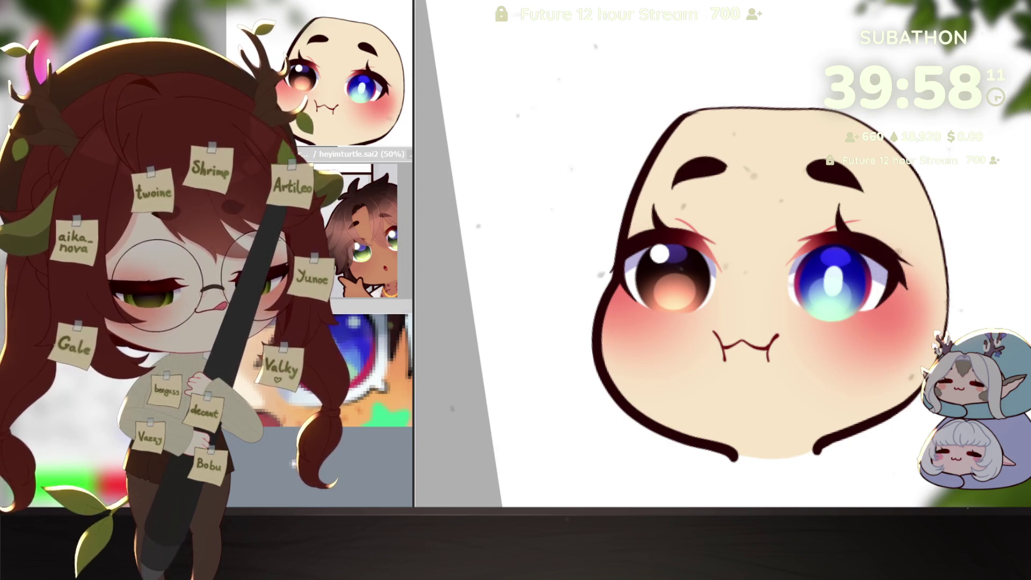
Rotate the blue right-iris copy slightly clockwise, move it onto the left eye and commit it.
{"action": "key", "text": "ctrl+t"}
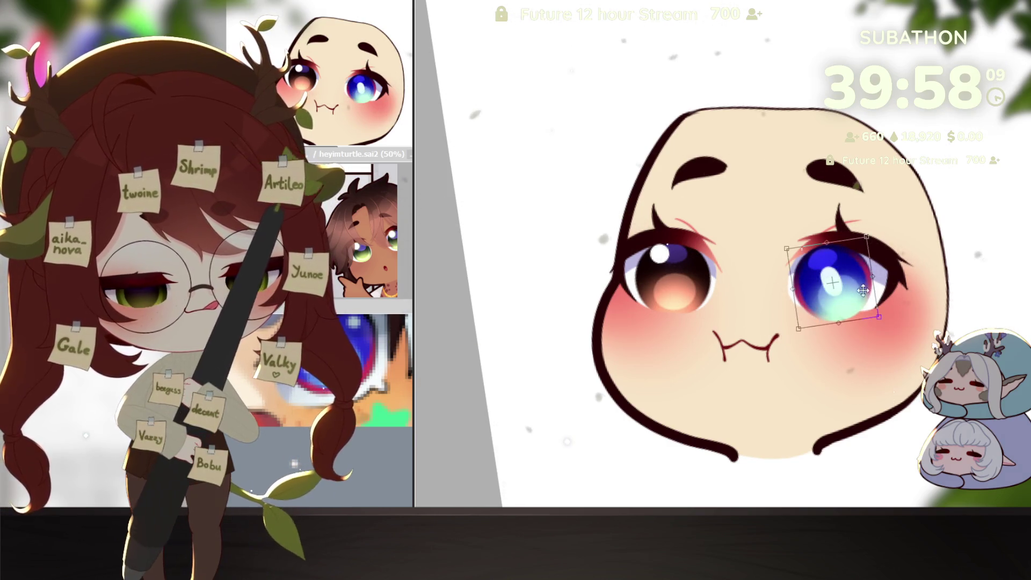
{"action": "left_click_drag", "start_coordinate": [907, 230], "coordinate": [918, 249]}
{"action": "left_click_drag", "start_coordinate": [834, 283], "coordinate": [691, 272]}
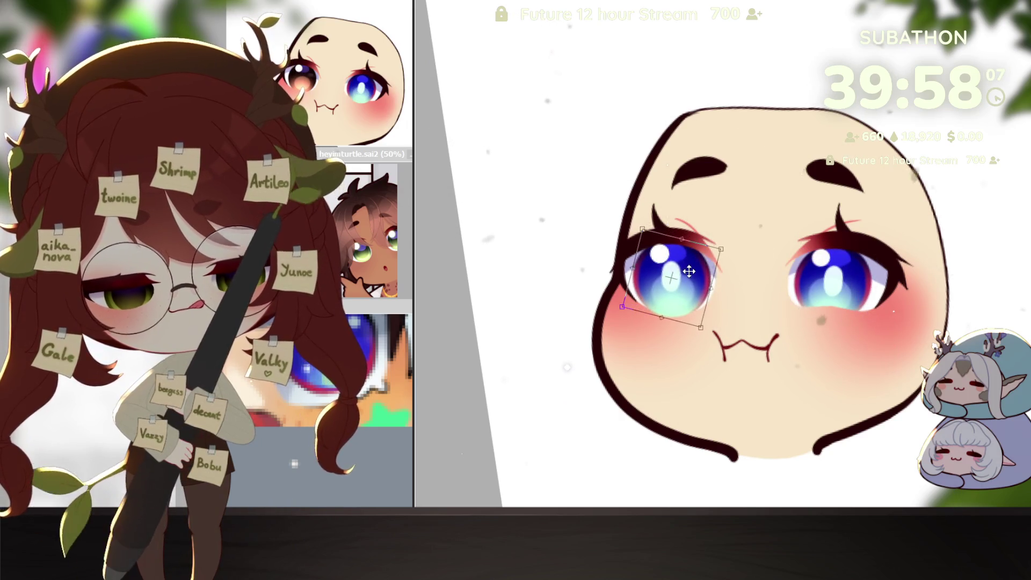
{"action": "key", "text": "Return"}
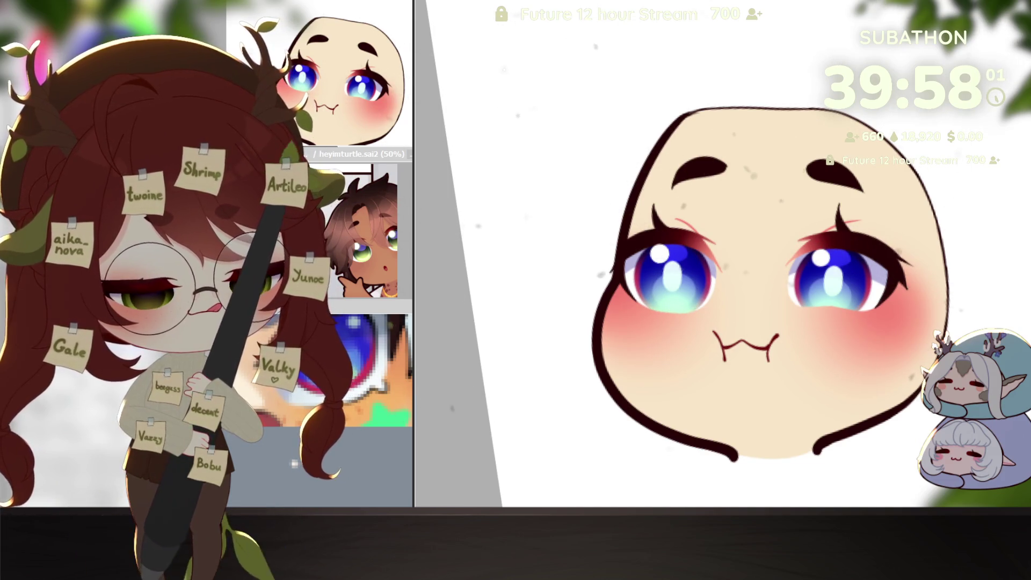
{"action": "scroll", "coordinate": [916, 391], "scroll_direction": "down", "scroll_amount": 4}
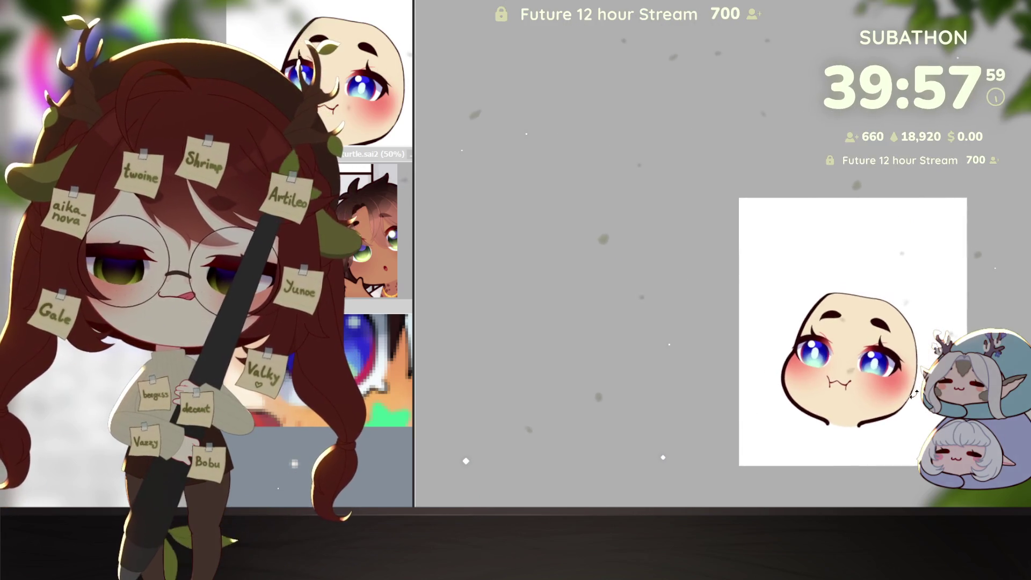
{"action": "left_click_drag", "start_coordinate": [915, 391], "coordinate": [898, 369]}
{"action": "mouse_move", "coordinate": [372, 459]}
{"action": "left_mouse_down"}
{"action": "mouse_move", "coordinate": [414, 459]}
{"action": "mouse_move", "coordinate": [392, 427]}
{"action": "left_mouse_up"}
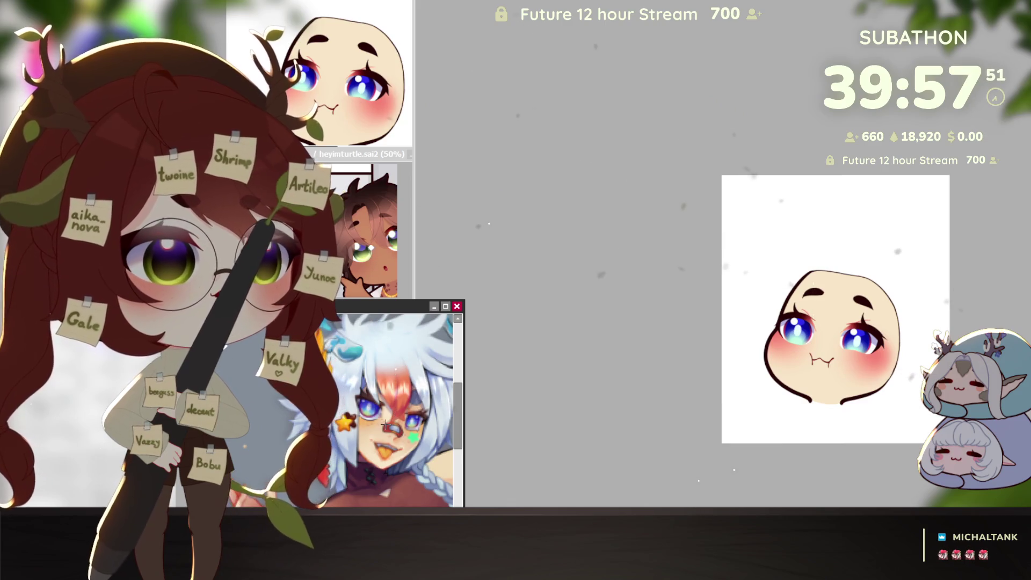
Close the floating magnified view and bring the white-haired character reference forward.
{"action": "left_click", "coordinate": [456, 306]}
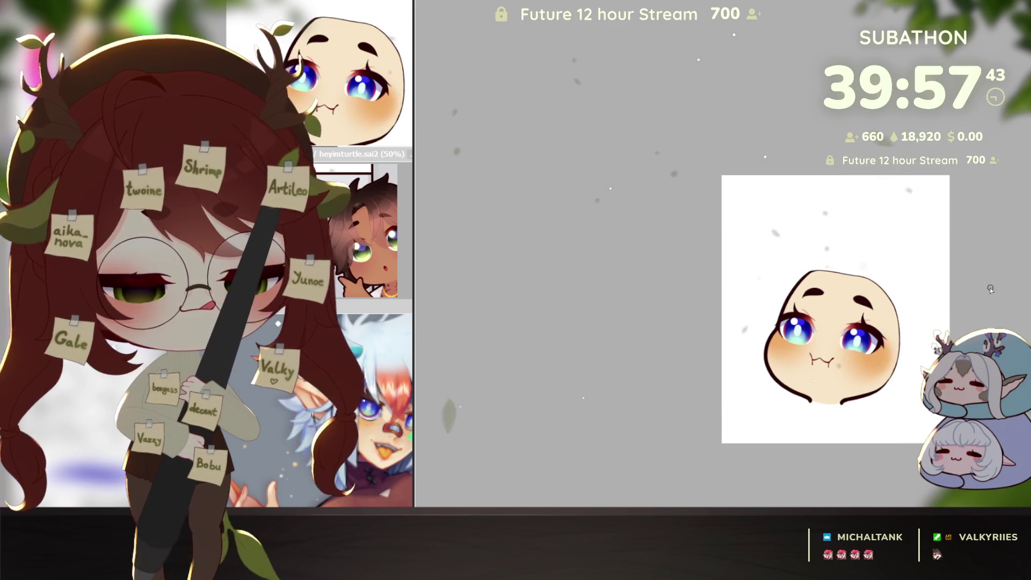
{"action": "left_click", "coordinate": [362, 487]}
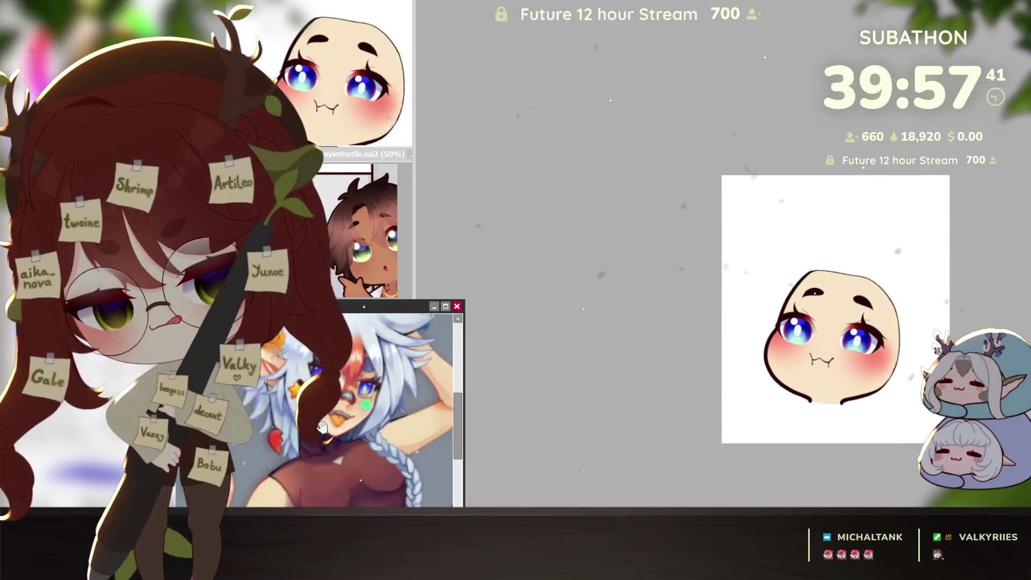
{"action": "scroll", "coordinate": [403, 420], "scroll_direction": "down", "scroll_amount": 3}
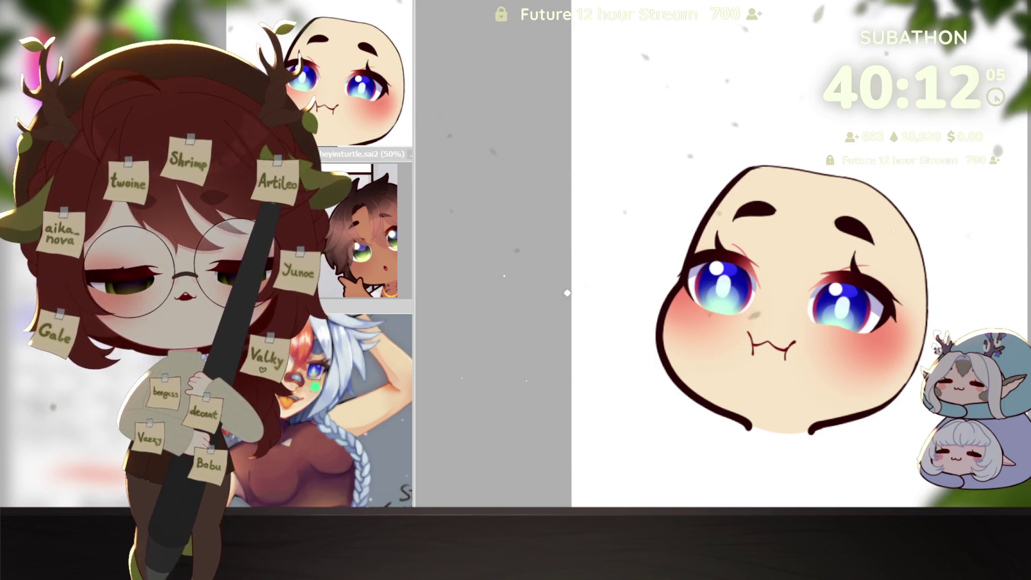
Shift the eyes and mouth slightly upward, then drop the face layer to a faint low-opacity underlay.
{"action": "left_click_drag", "start_coordinate": [566, 257], "coordinate": [588, 225]}
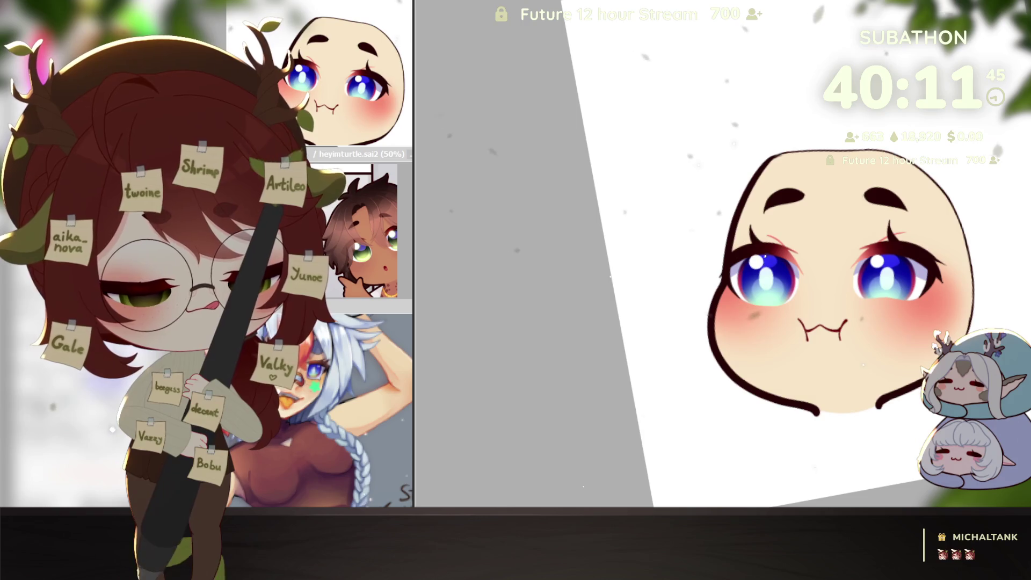
{"action": "key", "text": "Delete"}
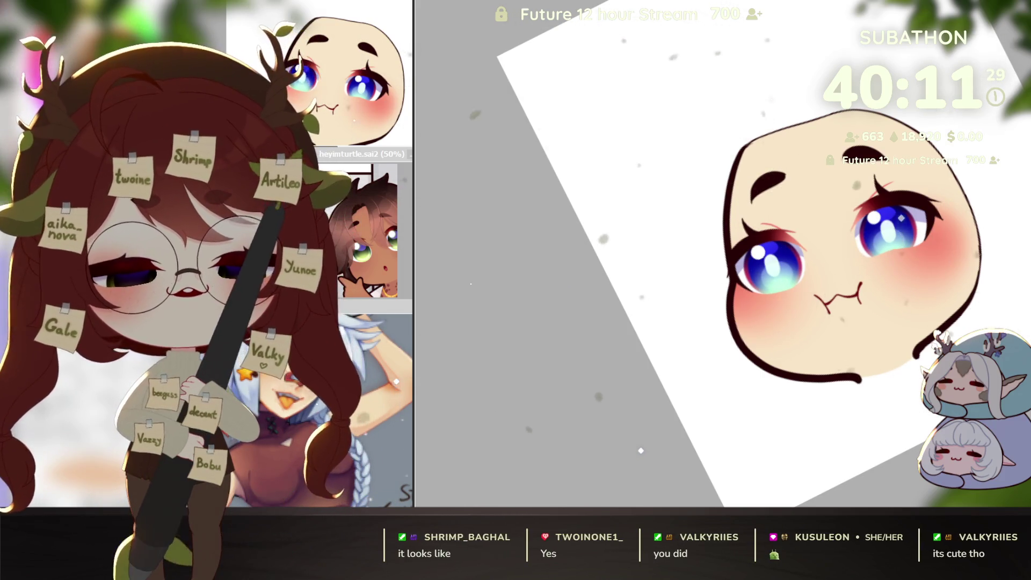
{"action": "key", "text": "ctrl+z"}
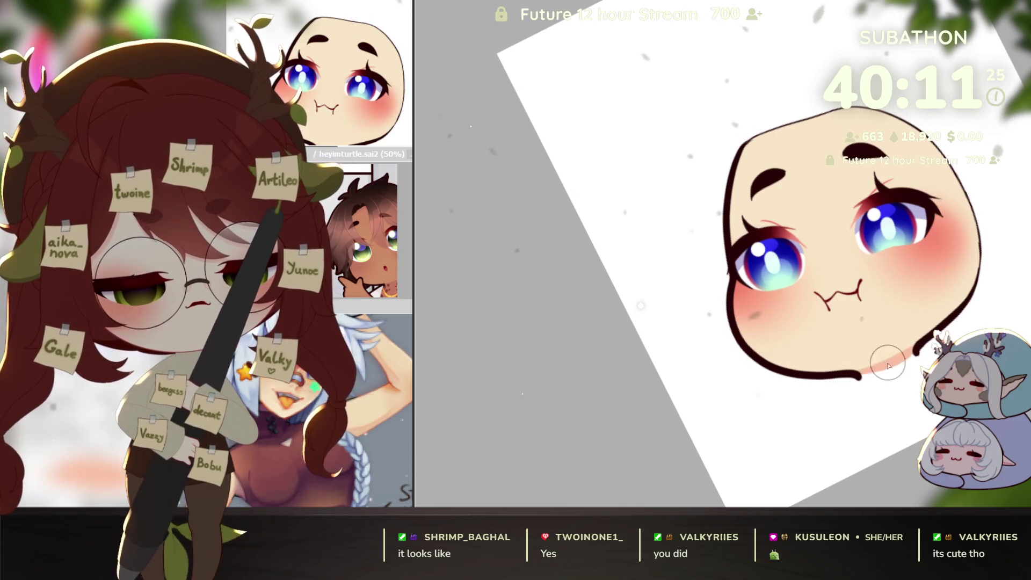
{"action": "key", "text": "Home"}
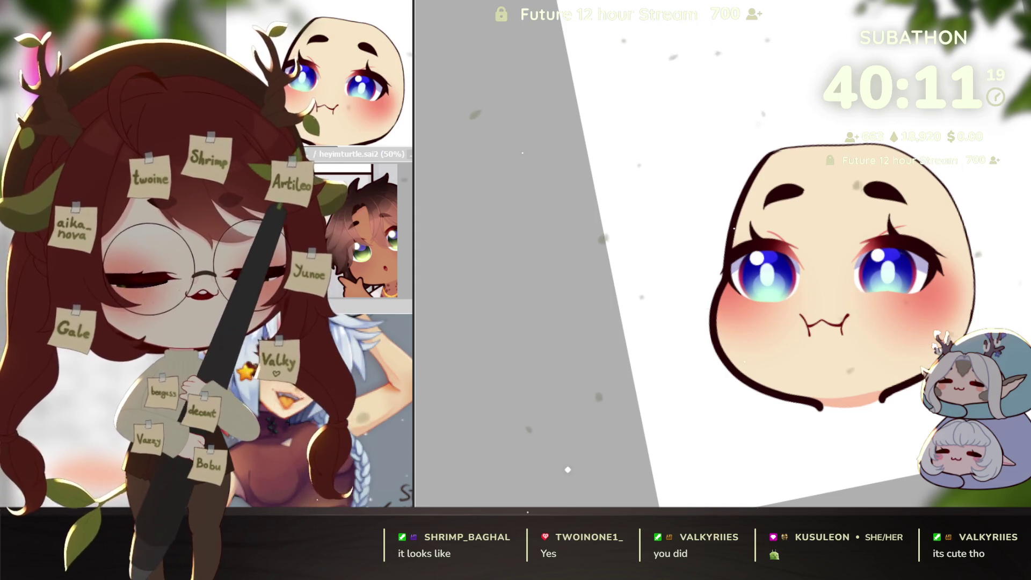
{"action": "key", "text": "ctrl+z"}
{"action": "key", "text": "ctrl+z"}
{"action": "key", "text": "ctrl+z"}
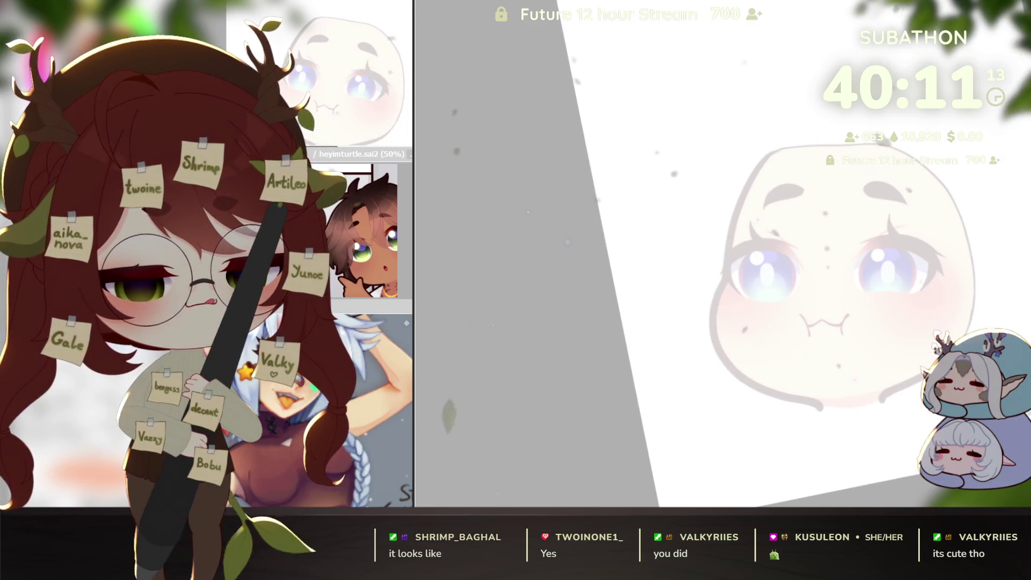
Show the hair and body sketch layer over the faded face and darken its lines, viewing it zoomed out.
{"action": "key", "text": "ctrl+y"}
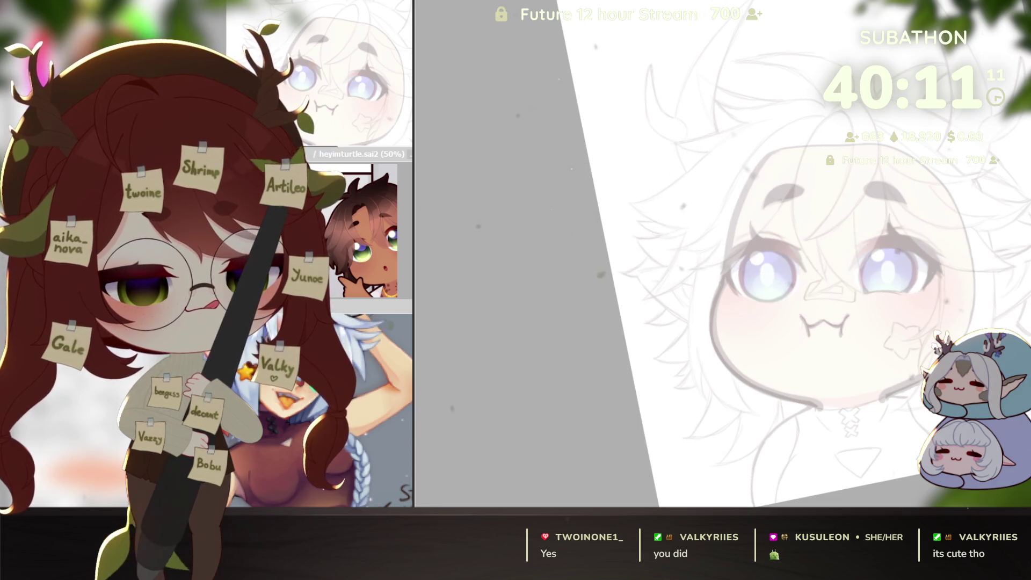
{"action": "left_click_drag", "start_coordinate": [564, 460], "coordinate": [878, 451]}
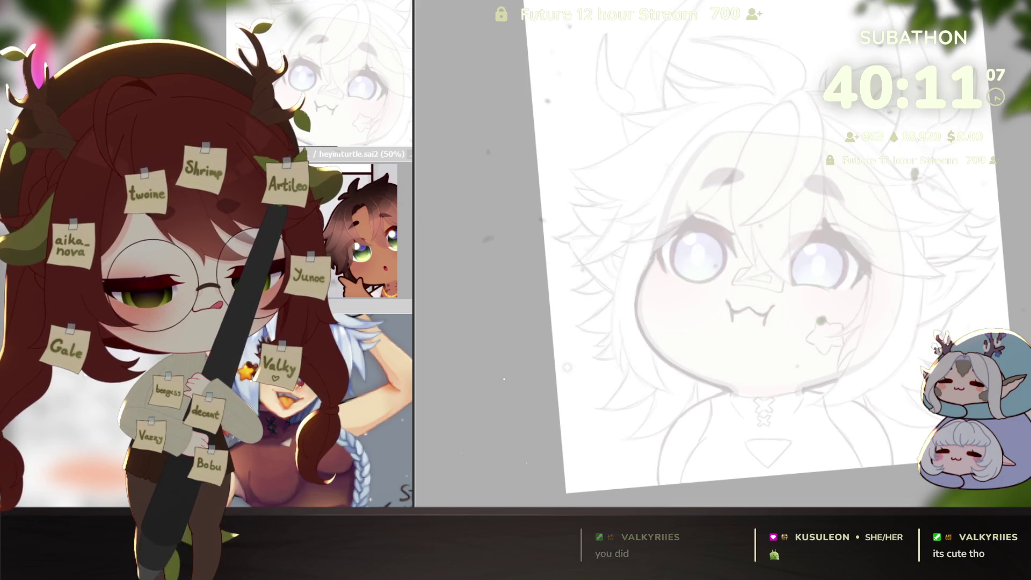
{"action": "key", "text": "ctrl+y"}
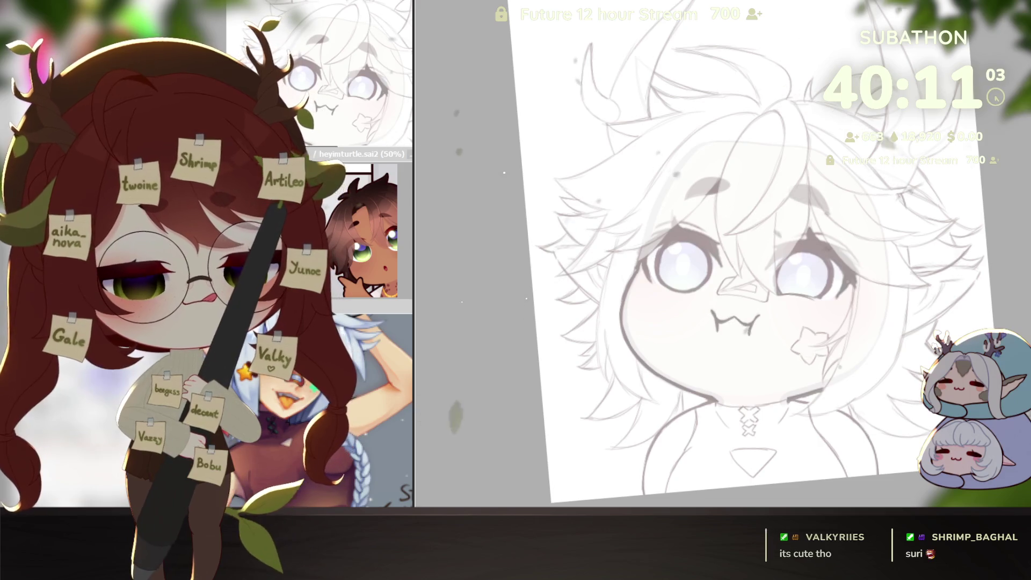
{"action": "left_click_drag", "start_coordinate": [865, 383], "coordinate": [906, 364]}
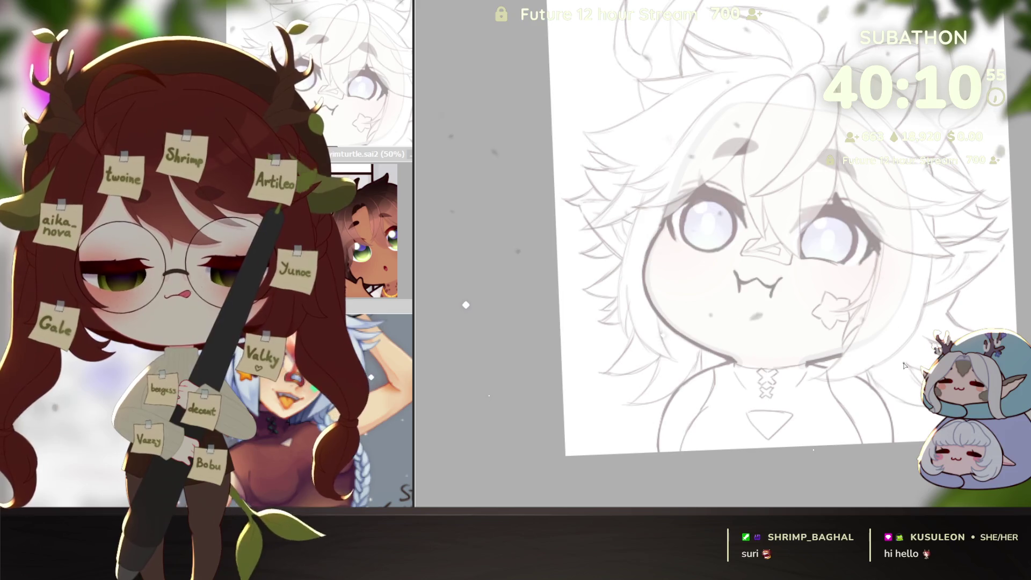
{"action": "scroll", "coordinate": [812, 170], "scroll_direction": "up", "scroll_amount": 2}
{"action": "scroll", "coordinate": [812, 169], "scroll_direction": "up", "scroll_amount": 2}
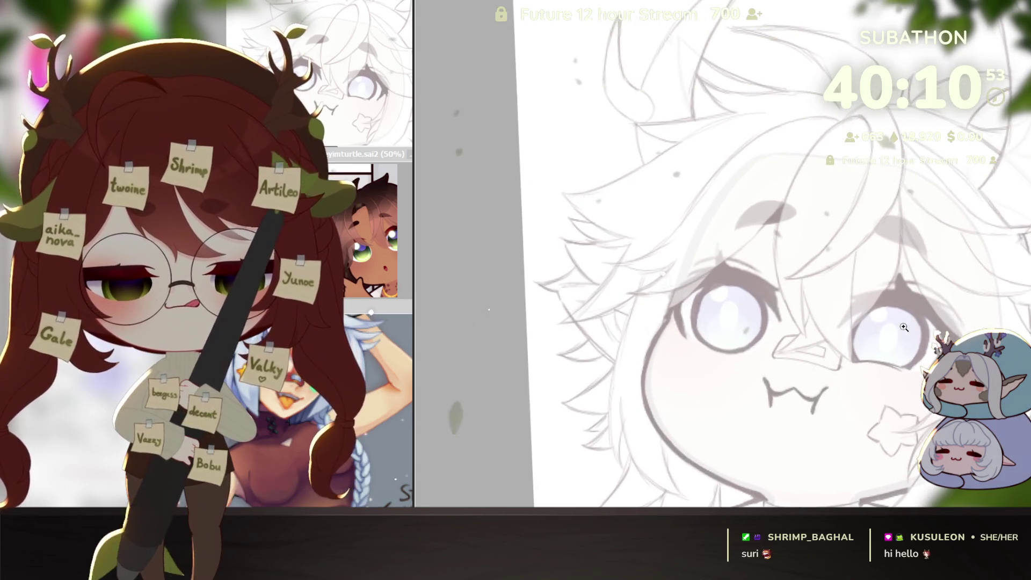
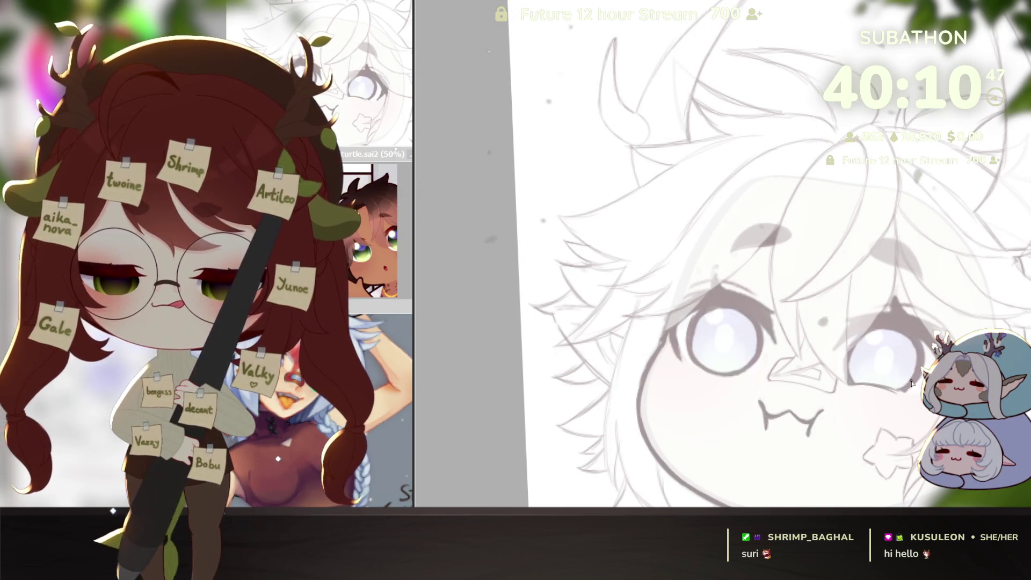
{"action": "scroll", "coordinate": [766, 283], "scroll_direction": "up", "scroll_amount": 1}
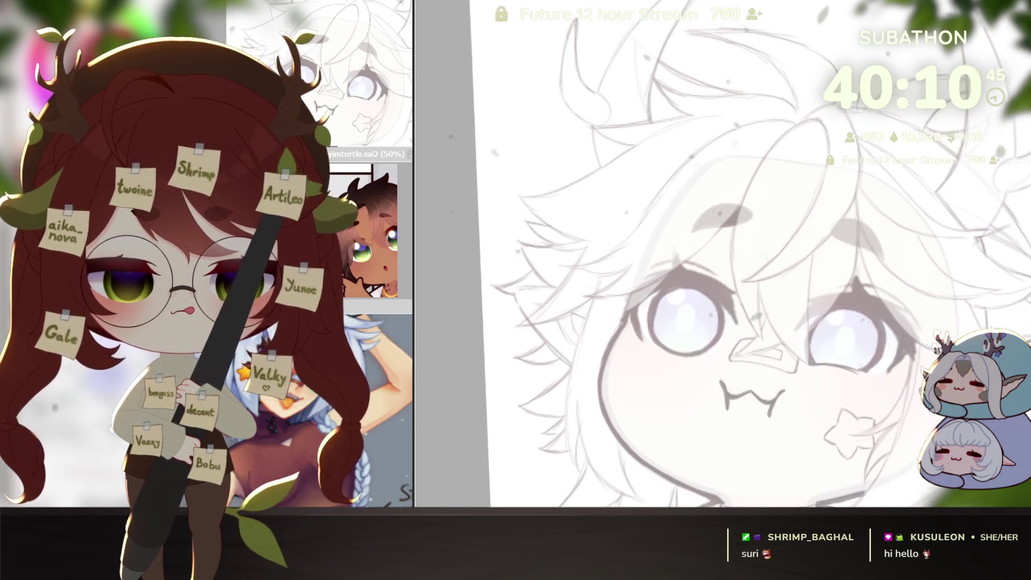
{"action": "scroll", "coordinate": [786, 236], "scroll_direction": "up", "scroll_amount": 1}
{"action": "scroll", "coordinate": [786, 235], "scroll_direction": "up", "scroll_amount": 1}
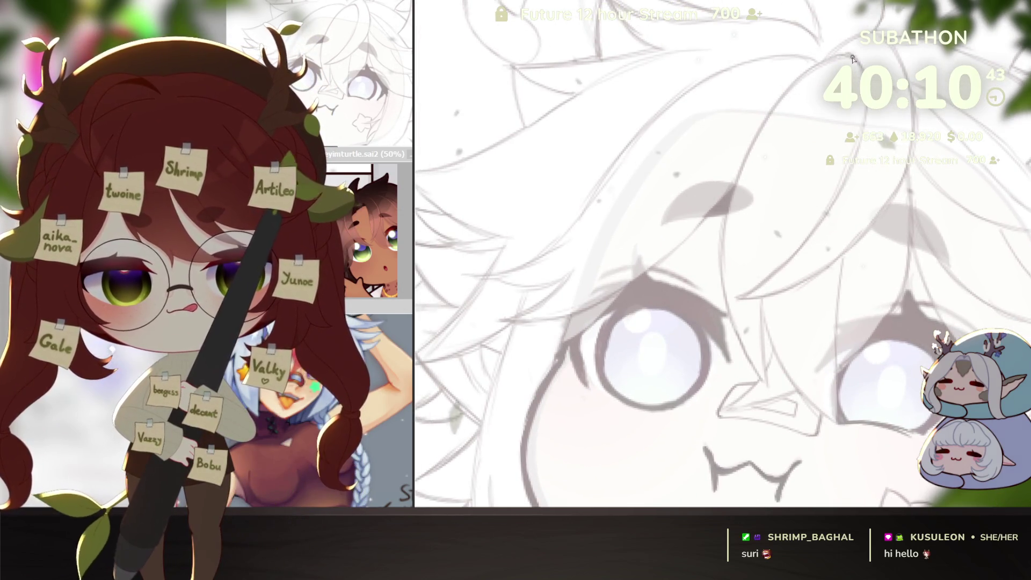
Ink two long curved hair-strand outlines past the eye and a line near the nose, then fade the rough sketch.
{"action": "left_click_drag", "start_coordinate": [731, 169], "coordinate": [768, 383]}
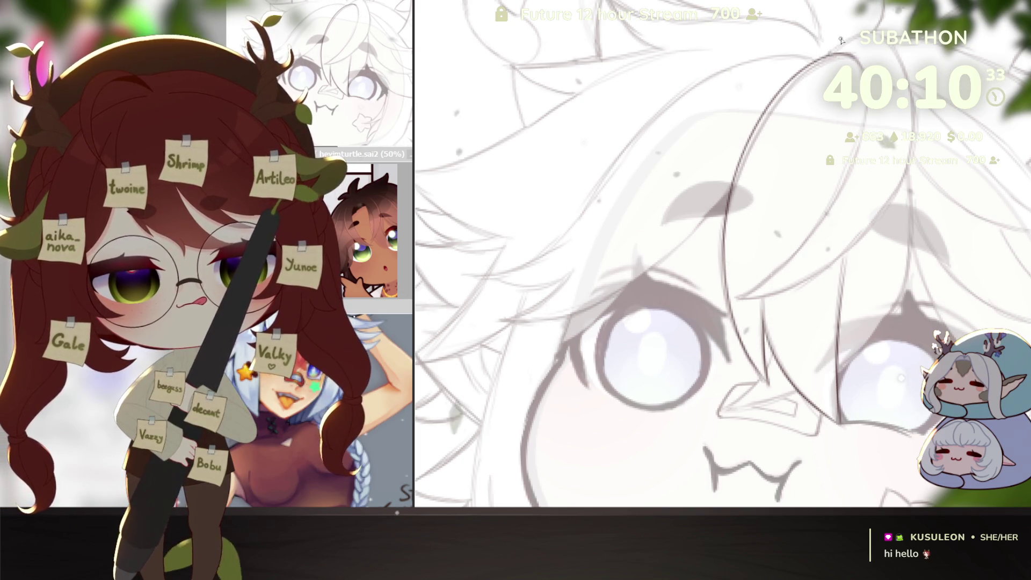
{"action": "left_click_drag", "start_coordinate": [838, 43], "coordinate": [734, 298]}
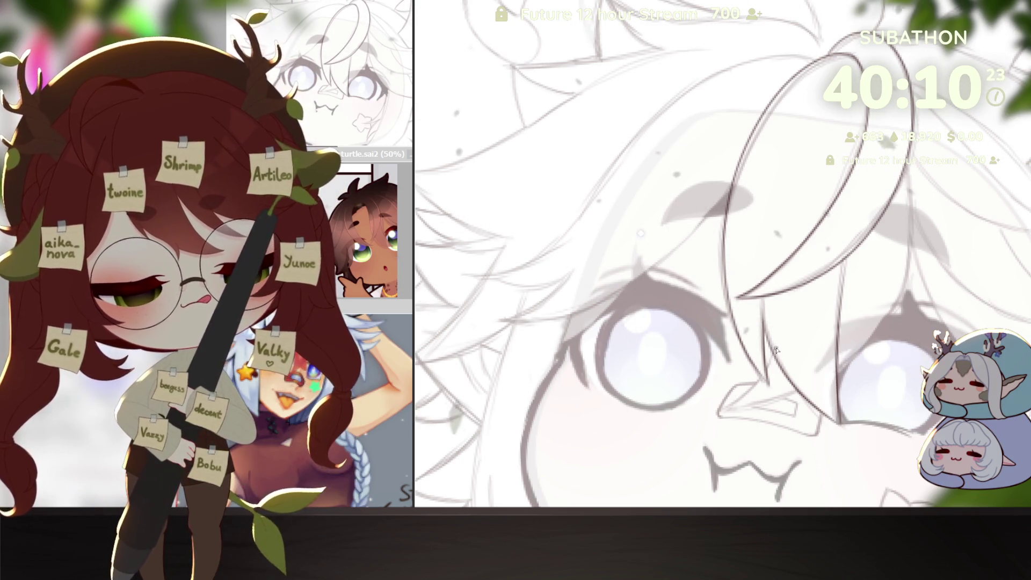
{"action": "left_click_drag", "start_coordinate": [772, 351], "coordinate": [715, 415]}
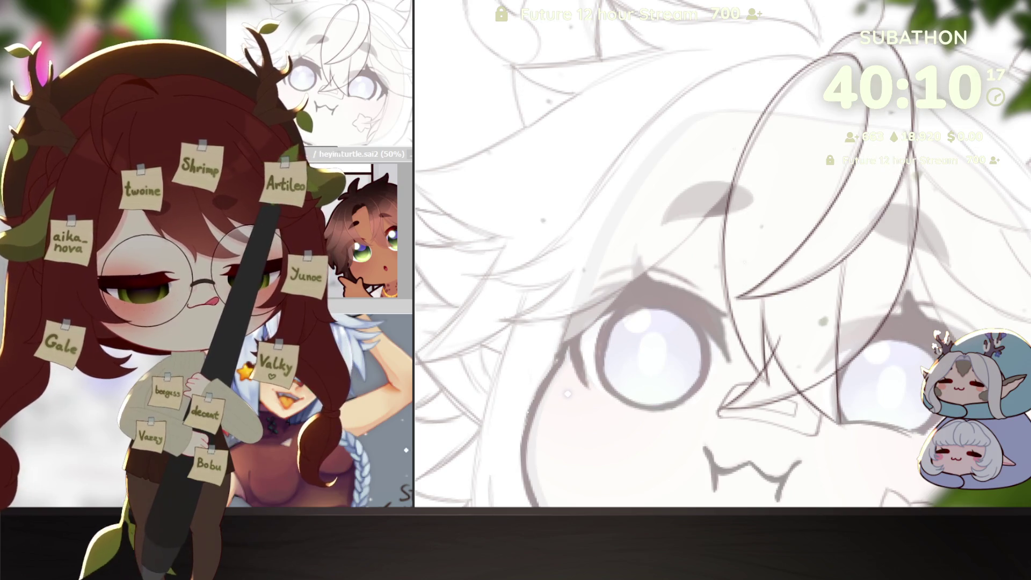
{"action": "key", "text": "ctrl+h"}
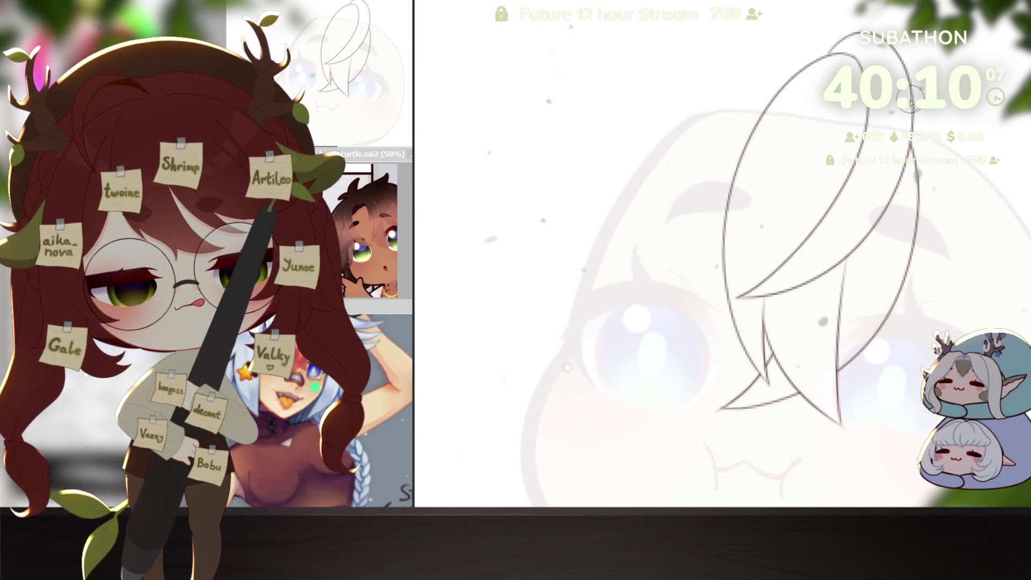
{"action": "scroll", "coordinate": [568, 330], "scroll_direction": "down", "scroll_amount": 2}
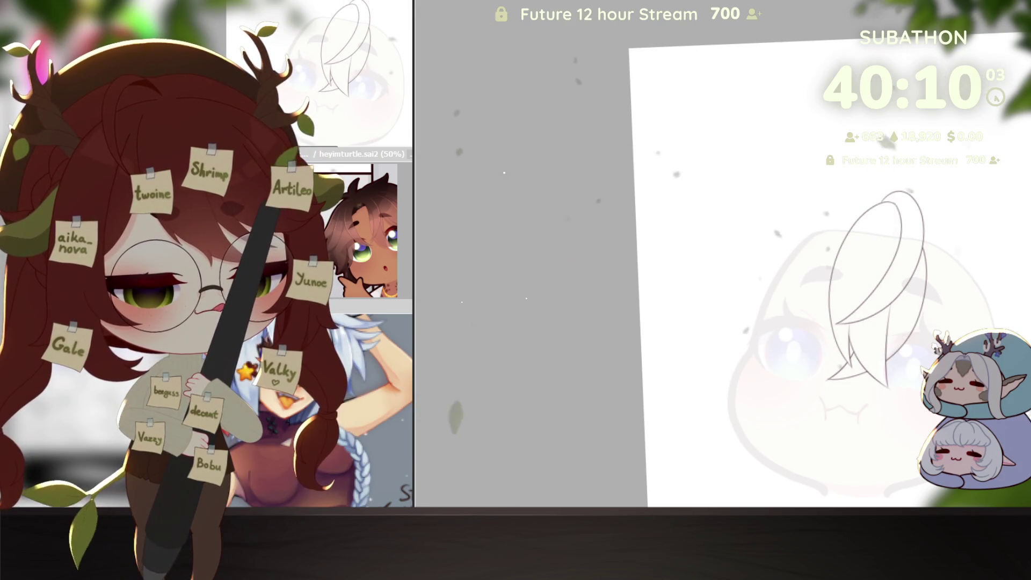
Magic-wand the inside of the inked hair lock, fill it pale blue, and reset the canvas upright.
{"action": "left_click", "coordinate": [681, 209]}
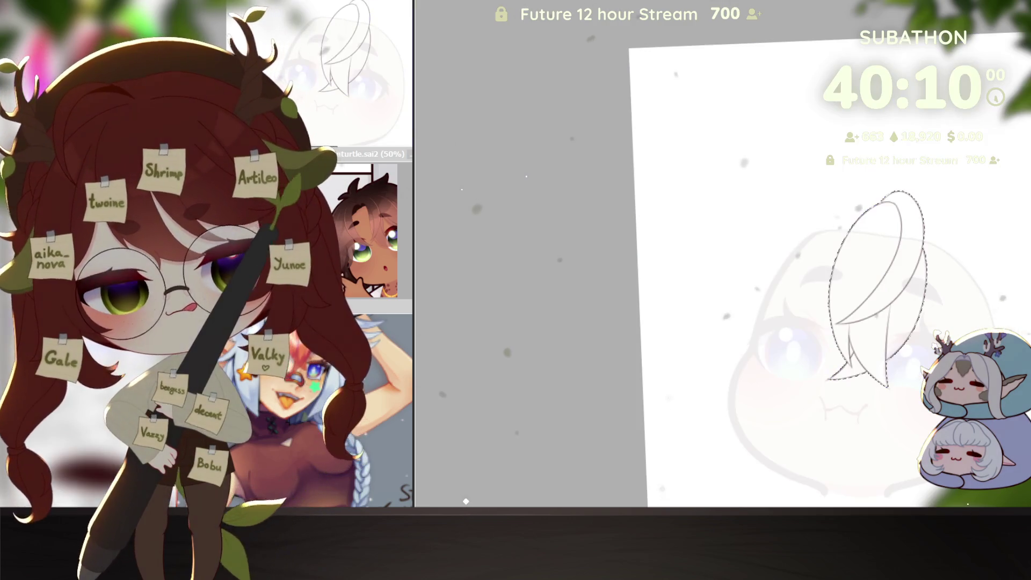
{"action": "left_click", "coordinate": [466, 502]}
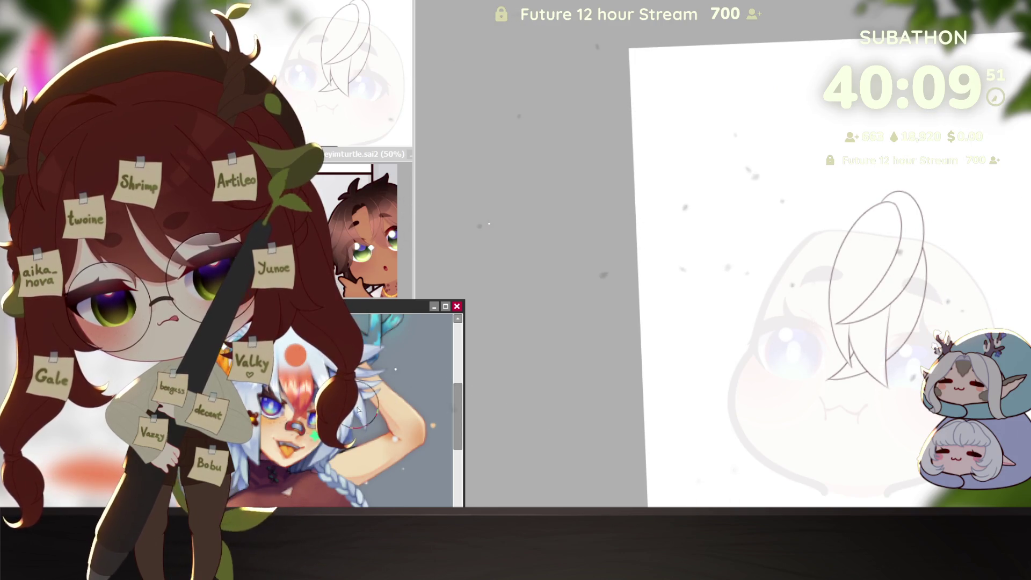
{"action": "left_click", "coordinate": [575, 458]}
{"action": "left_click_drag", "start_coordinate": [878, 173], "coordinate": [874, 178]}
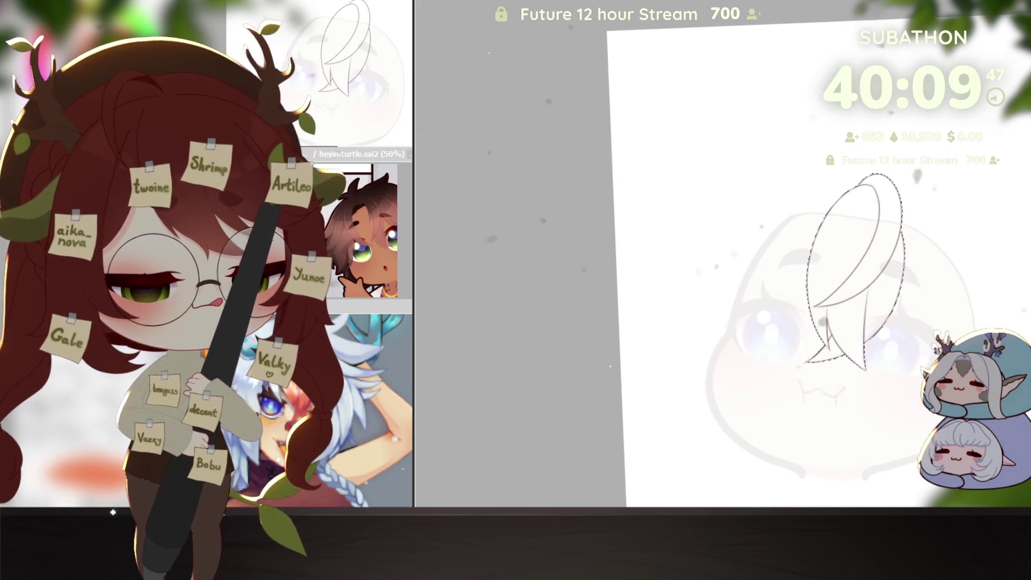
{"action": "key", "text": "ctrl+f"}
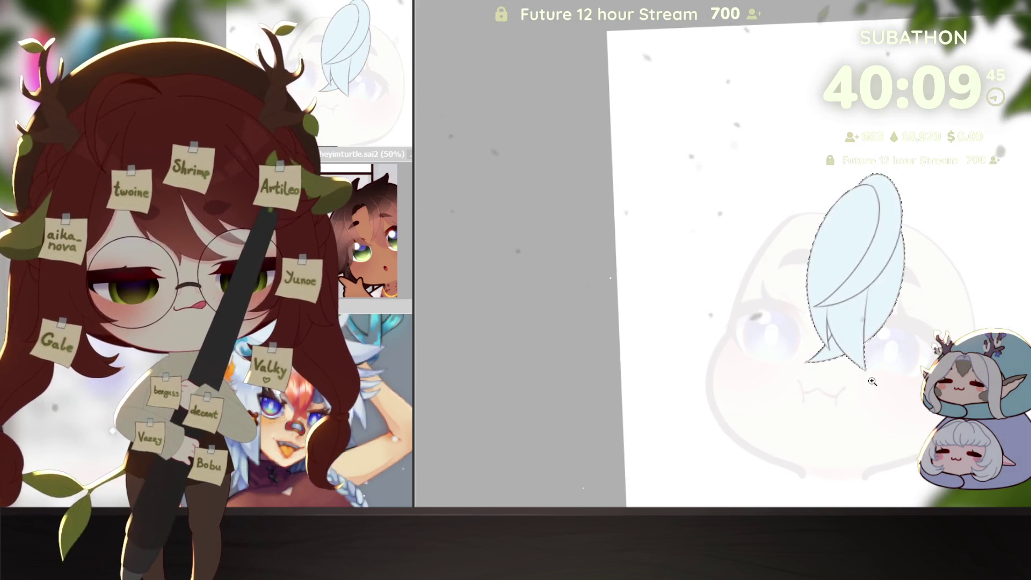
{"action": "key", "text": "Home"}
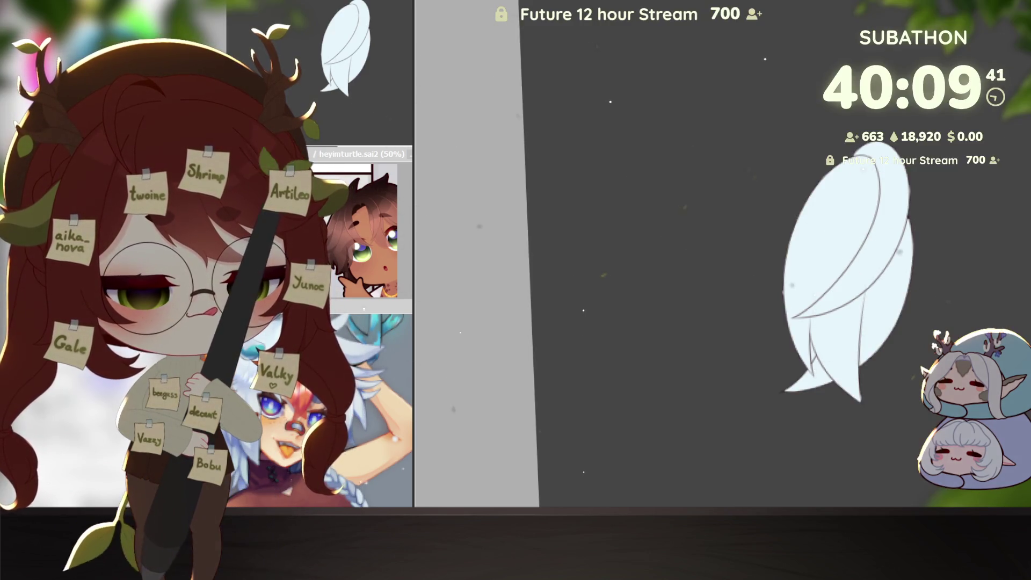
{"action": "scroll", "coordinate": [782, 299], "scroll_direction": "up", "scroll_amount": 2}
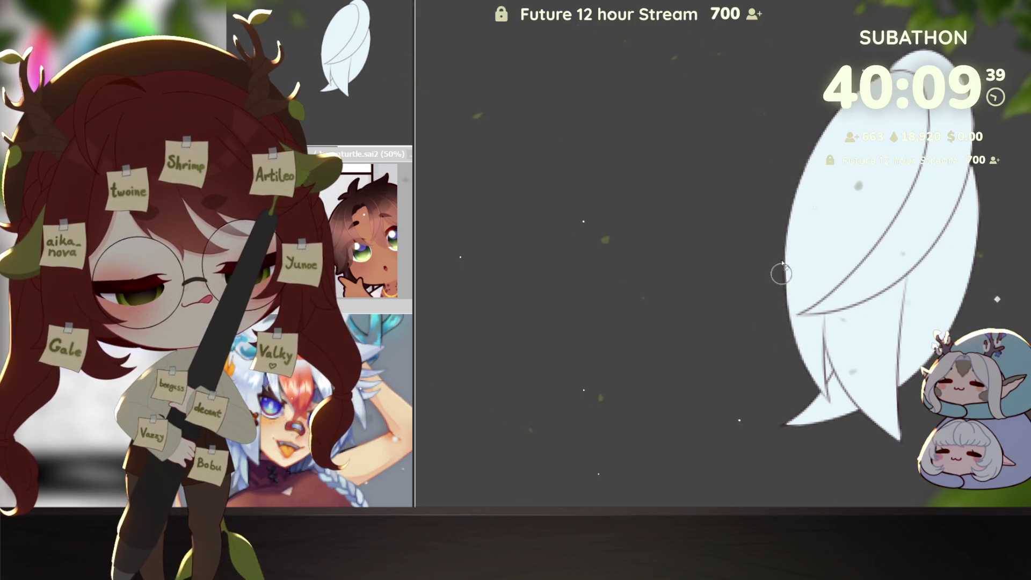
{"action": "scroll", "coordinate": [879, 275], "scroll_direction": "right", "scroll_amount": 2}
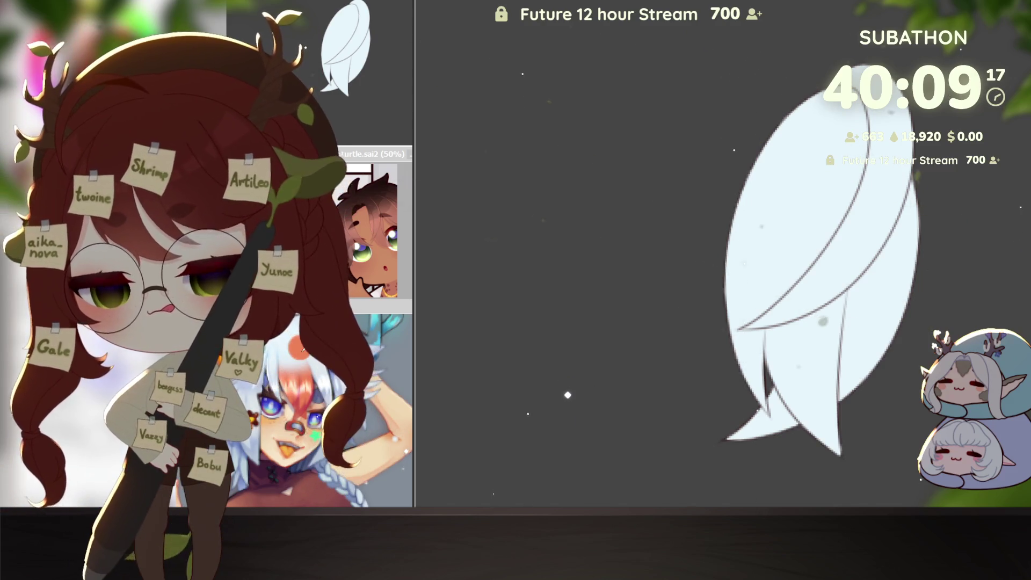
Refill the hair lock orange and paint a diagonal highlight band across it recoloured white.
{"action": "key", "text": "alt+BackSpace"}
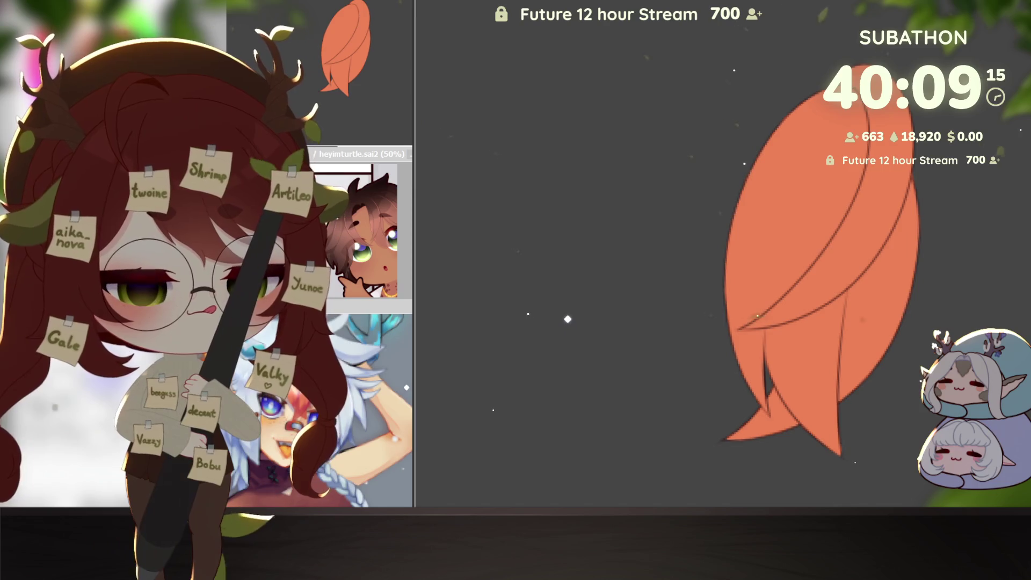
{"action": "left_click_drag", "start_coordinate": [882, 77], "coordinate": [744, 326]}
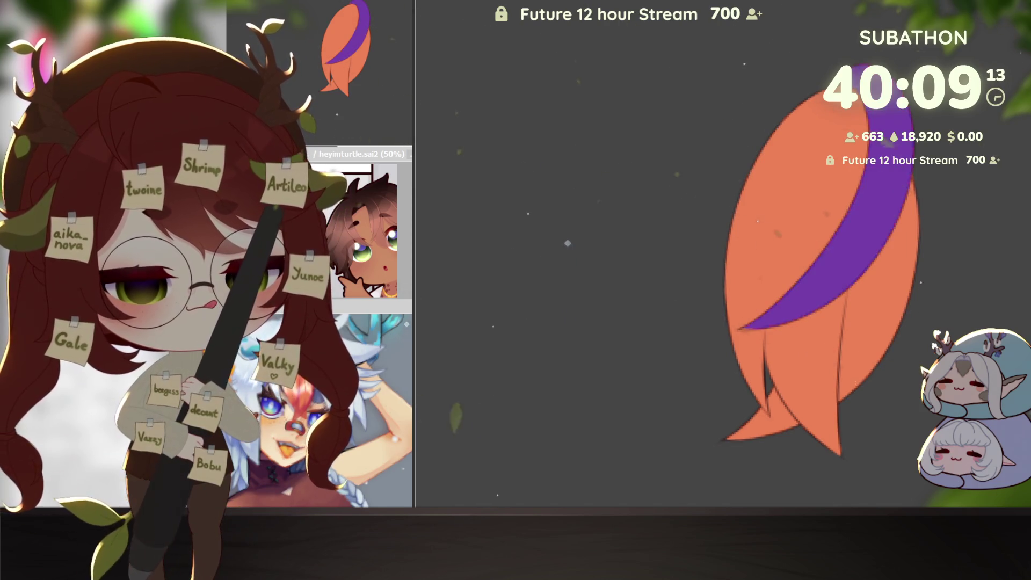
{"action": "key", "text": "alt+BackSpace"}
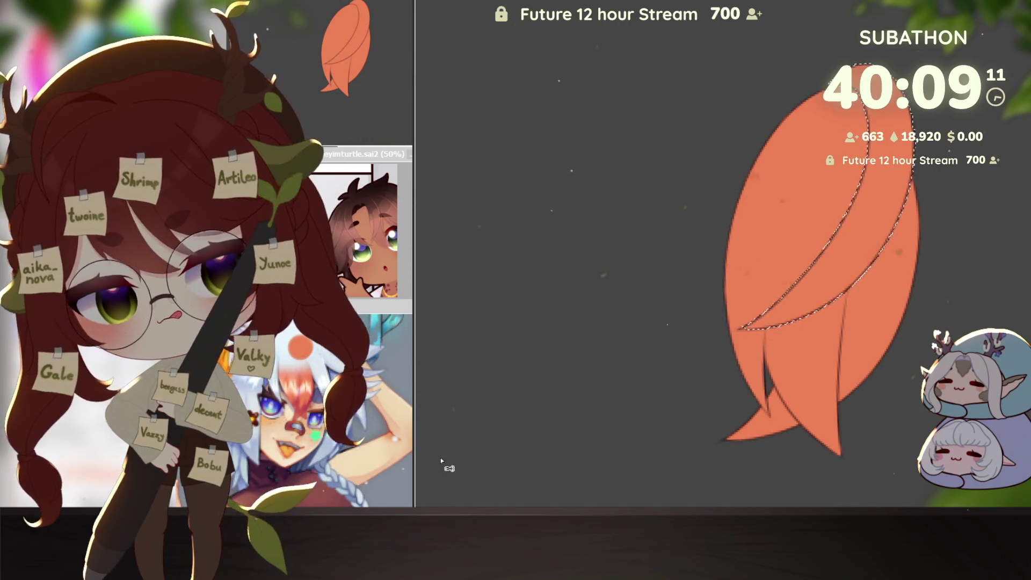
{"action": "key", "text": "alt+BackSpace"}
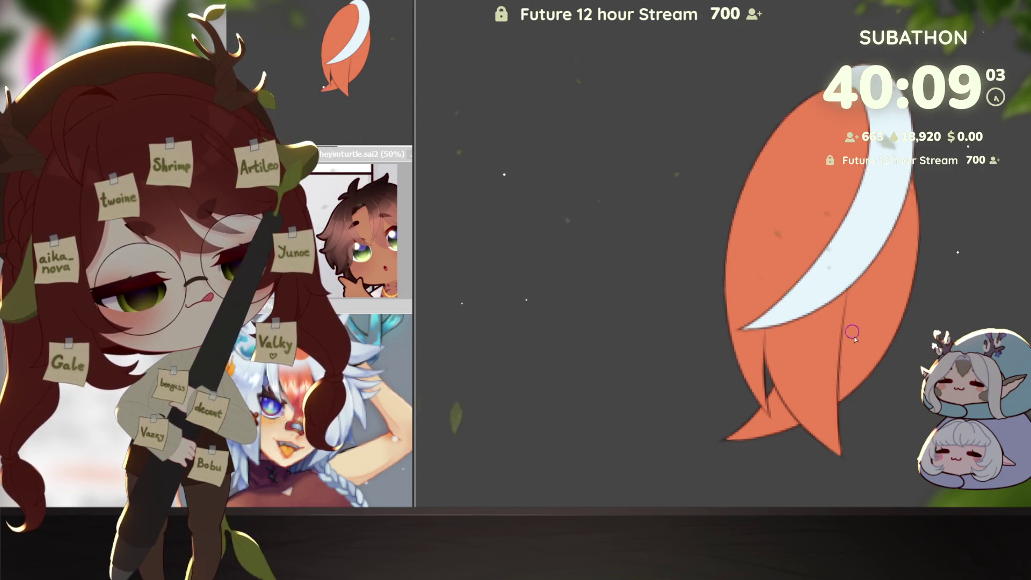
{"action": "scroll", "coordinate": [846, 346], "scroll_direction": "down", "scroll_amount": 1}
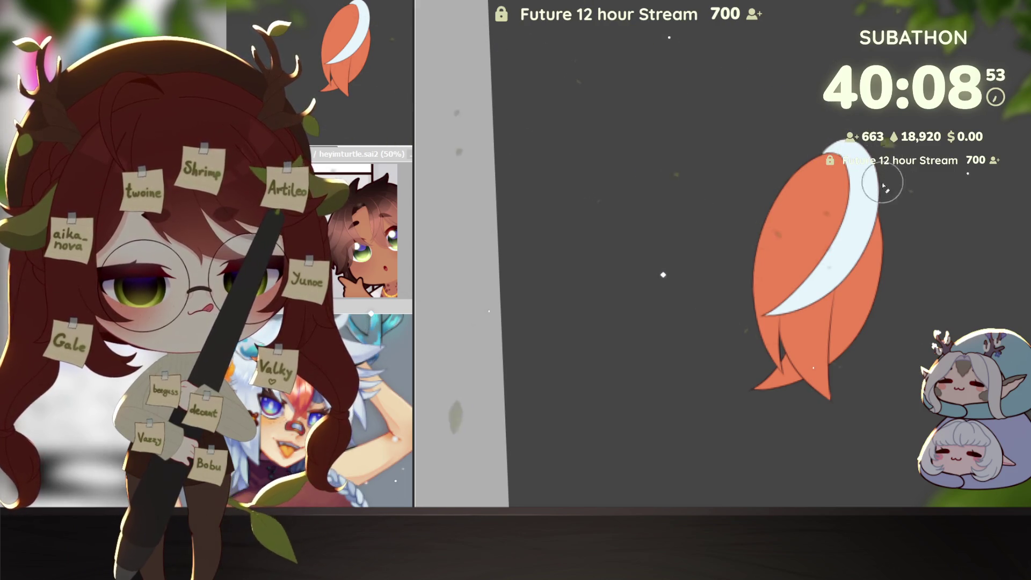
{"action": "scroll", "coordinate": [900, 223], "scroll_direction": "down", "scroll_amount": 3}
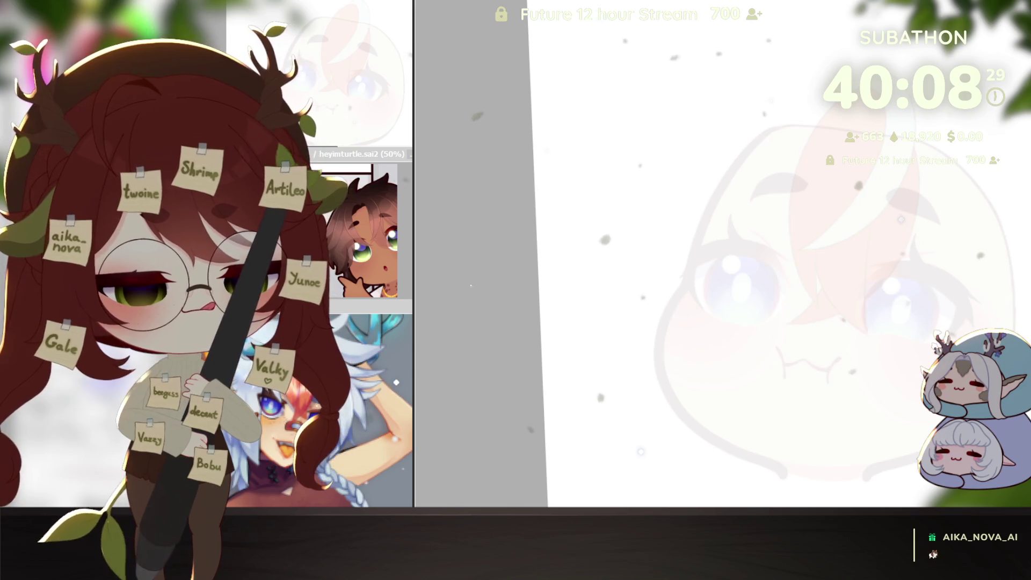
Ink dark hair lines over the sketch near the eye, including a long strand and the lower hair line.
{"action": "mouse_move", "coordinate": [733, 359]}
{"action": "left_mouse_down"}
{"action": "mouse_move", "coordinate": [855, 443]}
{"action": "mouse_move", "coordinate": [851, 409]}
{"action": "left_mouse_up"}
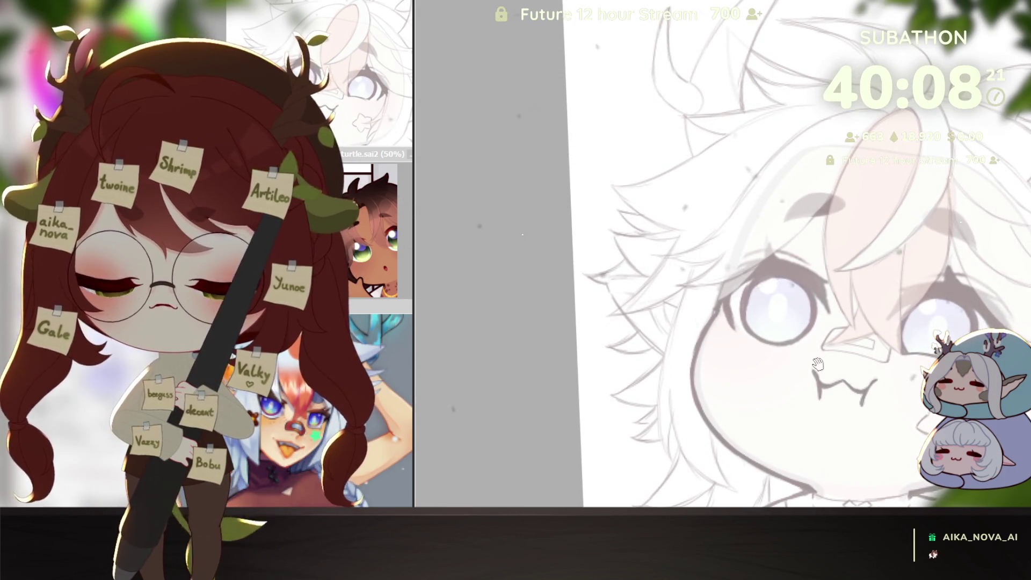
{"action": "left_click_drag", "start_coordinate": [820, 367], "coordinate": [838, 423]}
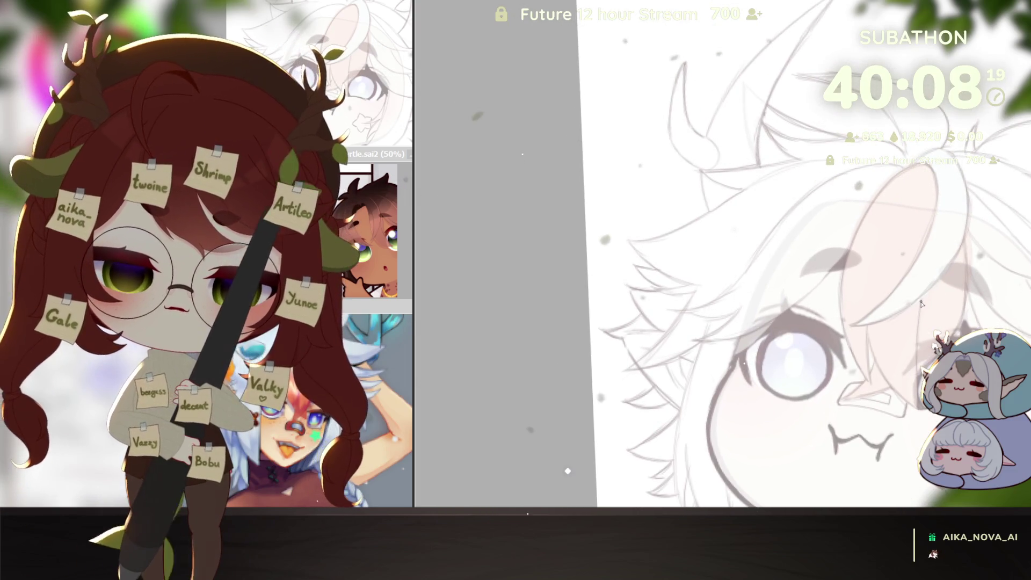
{"action": "scroll", "coordinate": [923, 303], "scroll_direction": "up", "scroll_amount": 3}
{"action": "left_click_drag", "start_coordinate": [846, 300], "coordinate": [851, 409]}
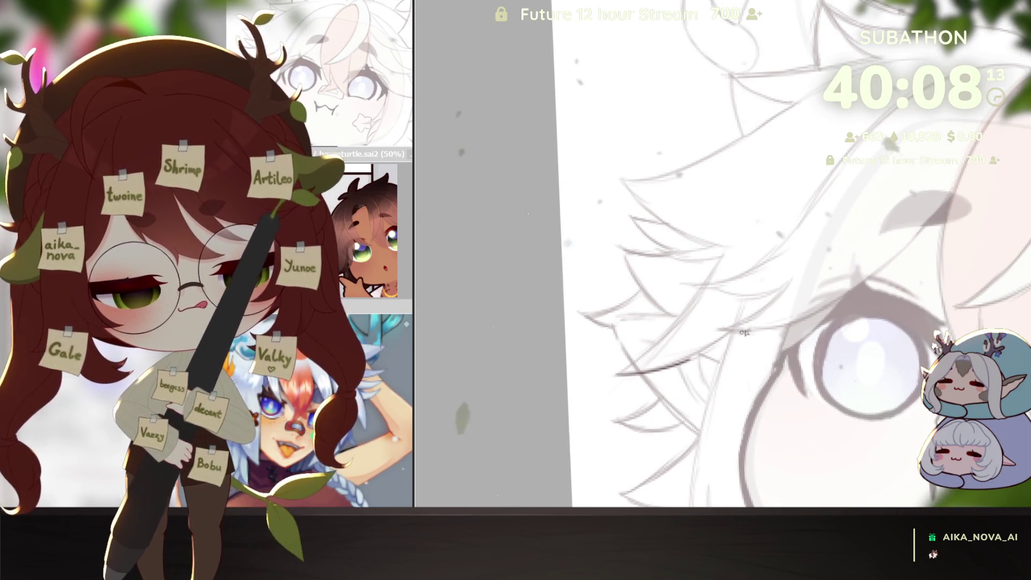
{"action": "scroll", "coordinate": [615, 377], "scroll_direction": "up", "scroll_amount": 2}
{"action": "left_click_drag", "start_coordinate": [773, 367], "coordinate": [620, 459]}
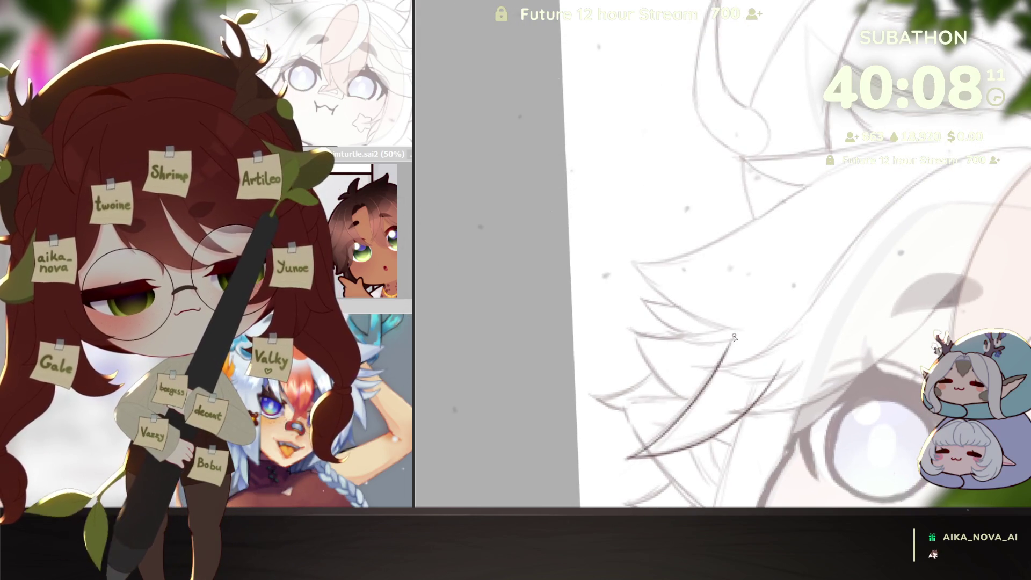
{"action": "mouse_move", "coordinate": [725, 344]}
{"action": "left_mouse_down"}
{"action": "mouse_move", "coordinate": [666, 334]}
{"action": "mouse_move", "coordinate": [742, 413]}
{"action": "left_mouse_up"}
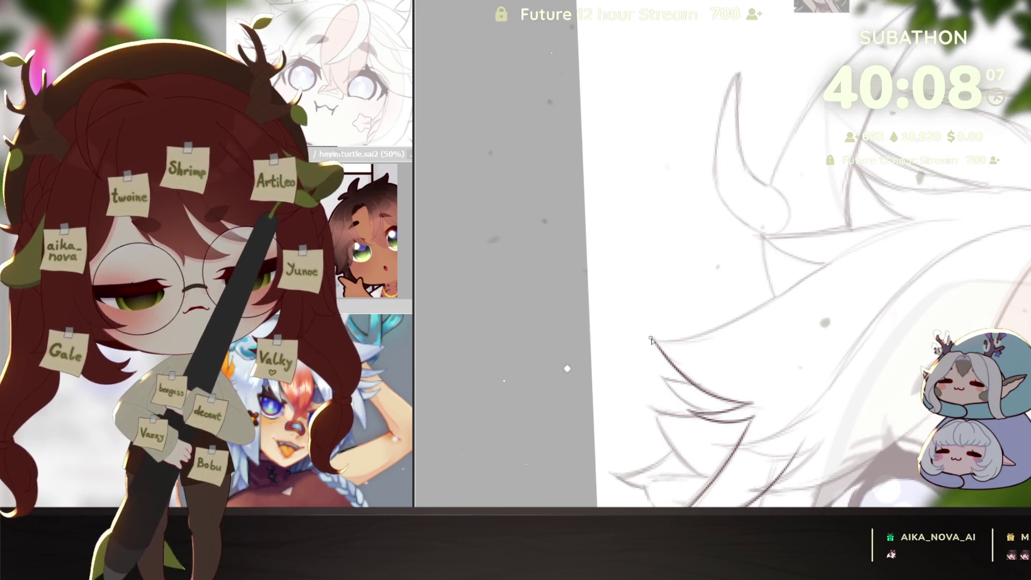
{"action": "left_click_drag", "start_coordinate": [653, 342], "coordinate": [957, 223]}
{"action": "mouse_move", "coordinate": [895, 302]}
{"action": "left_mouse_down"}
{"action": "mouse_move", "coordinate": [809, 353]}
{"action": "mouse_move", "coordinate": [903, 165]}
{"action": "mouse_move", "coordinate": [785, 249]}
{"action": "left_mouse_up"}
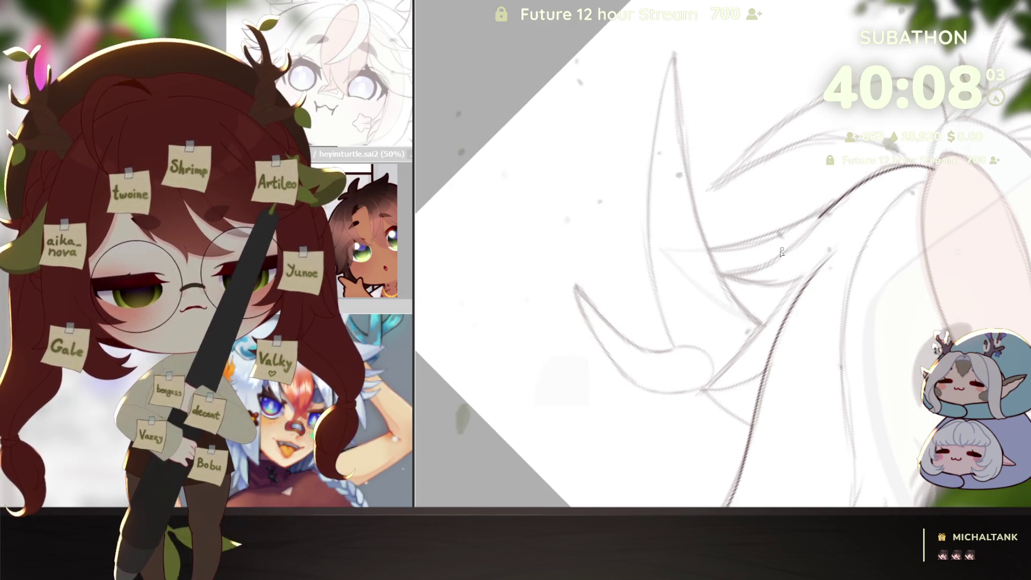
{"action": "left_click_drag", "start_coordinate": [740, 282], "coordinate": [821, 268]}
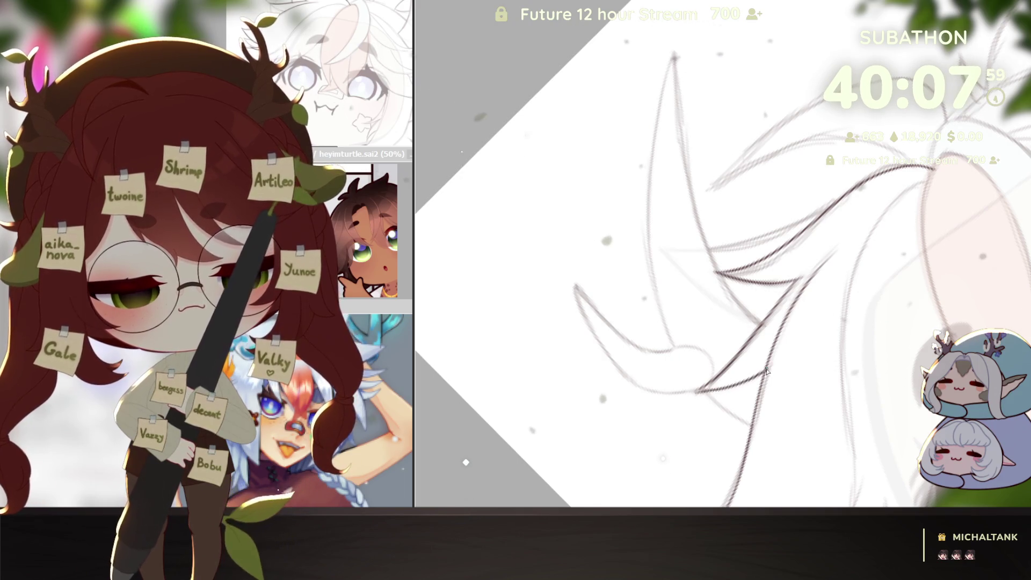
Rotate and zoom the view, then extend the hair line curving down over the eye.
{"action": "key", "text": "Delete"}
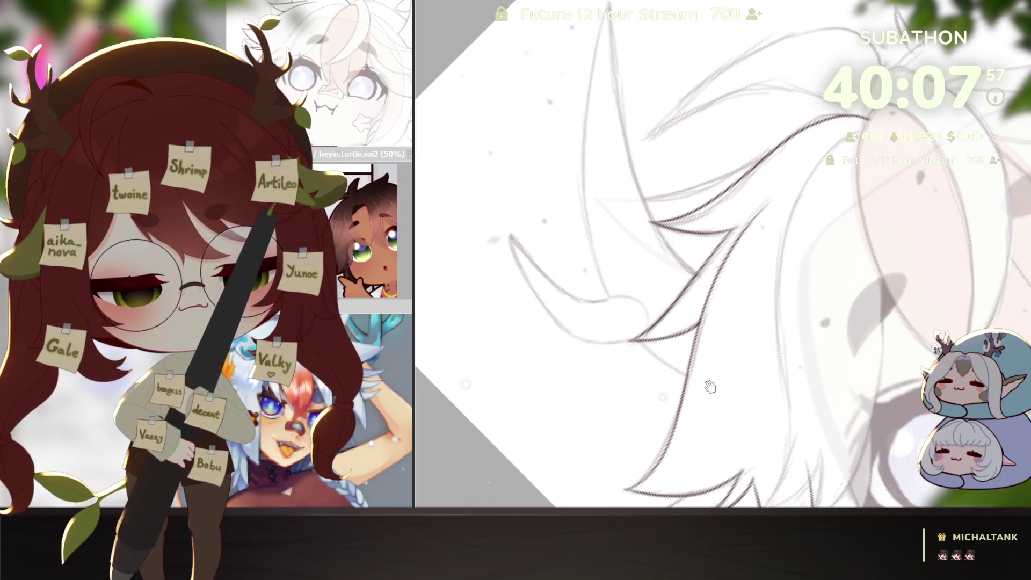
{"action": "key", "text": "Delete"}
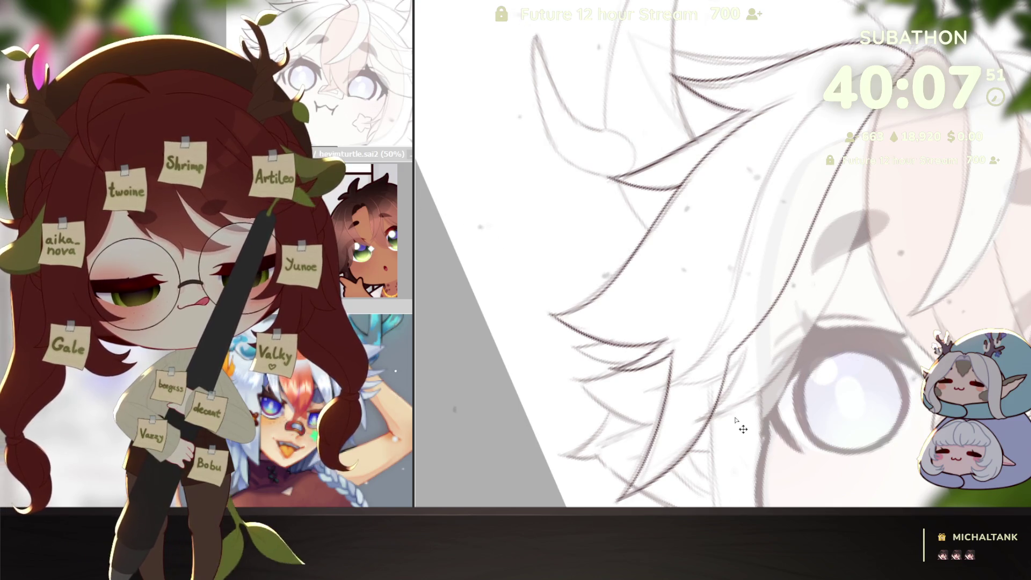
{"action": "key", "text": "Delete"}
{"action": "key", "text": "Home"}
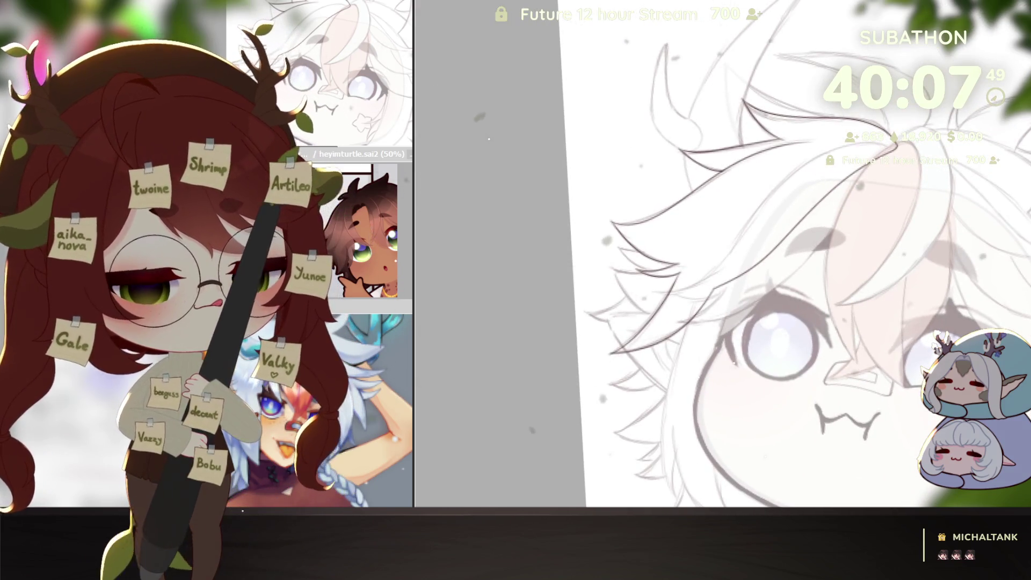
{"action": "key", "text": "Delete"}
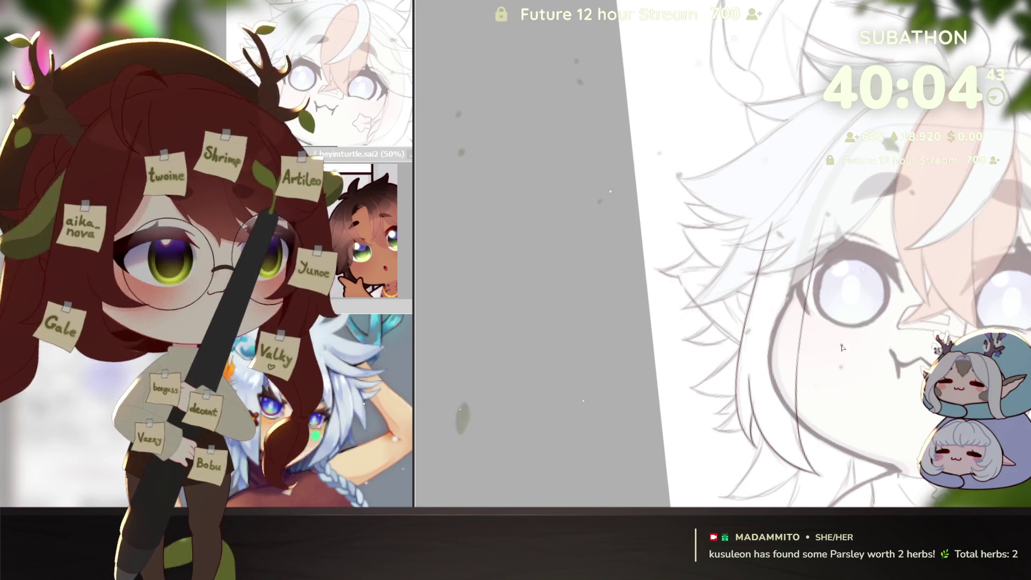
{"action": "left_click_drag", "start_coordinate": [804, 301], "coordinate": [810, 359]}
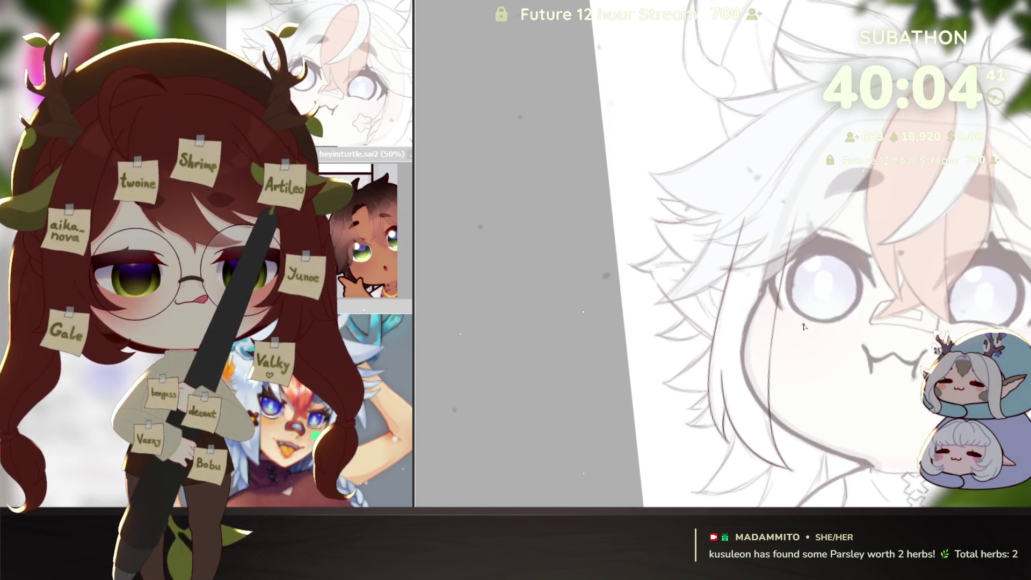
{"action": "scroll", "coordinate": [866, 290], "scroll_direction": "up", "scroll_amount": 2}
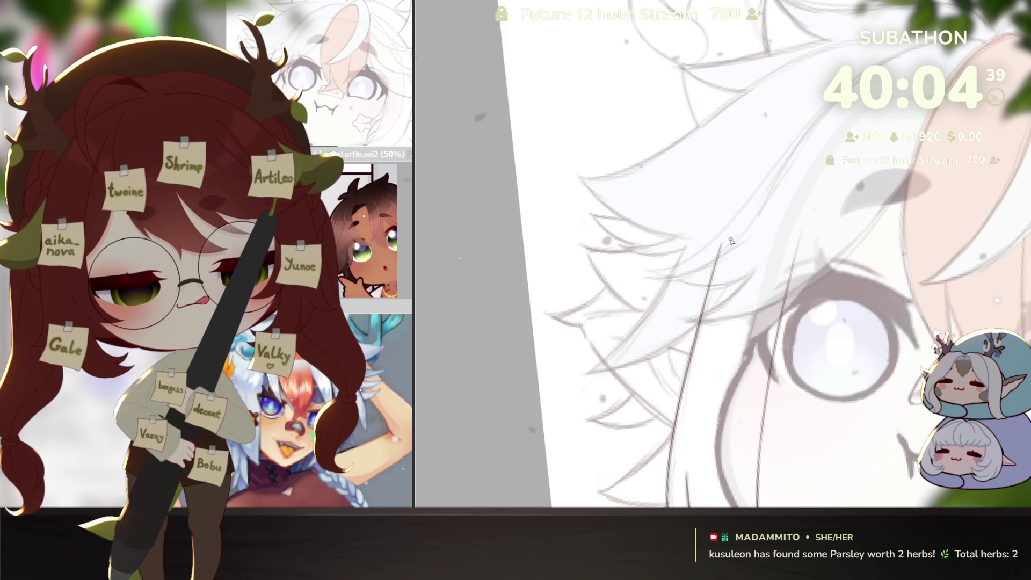
{"action": "left_click_drag", "start_coordinate": [723, 247], "coordinate": [793, 314]}
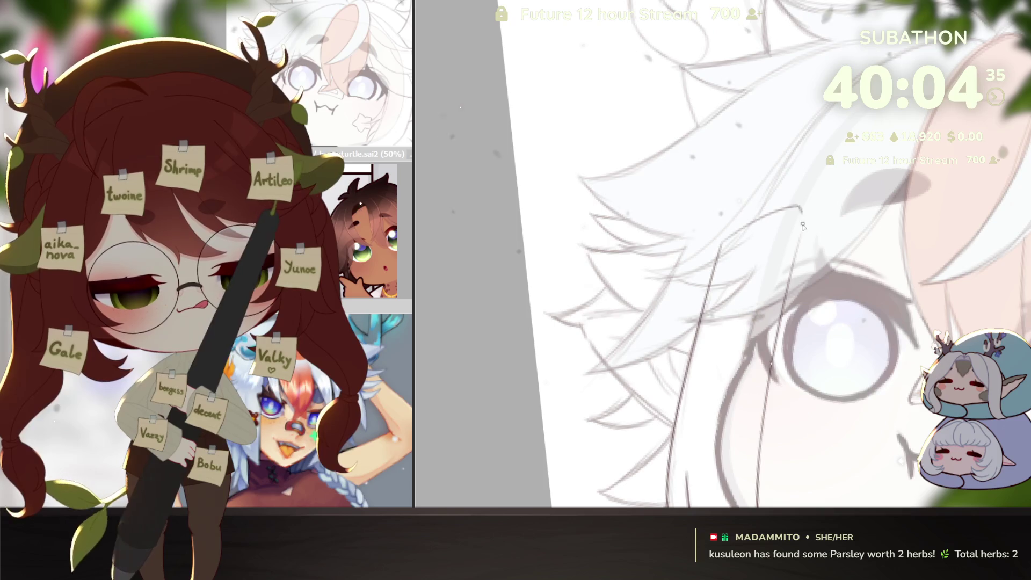
{"action": "scroll", "coordinate": [829, 370], "scroll_direction": "down", "scroll_amount": 2}
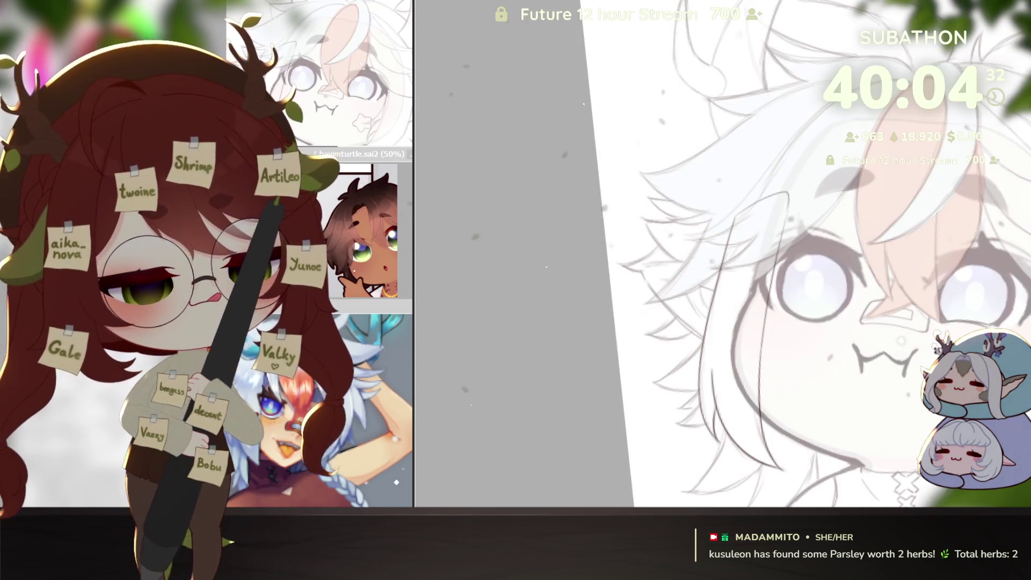
Bucket-fill the hair strand left of the eye blue, redoing the fill once.
{"action": "left_click", "coordinate": [736, 390]}
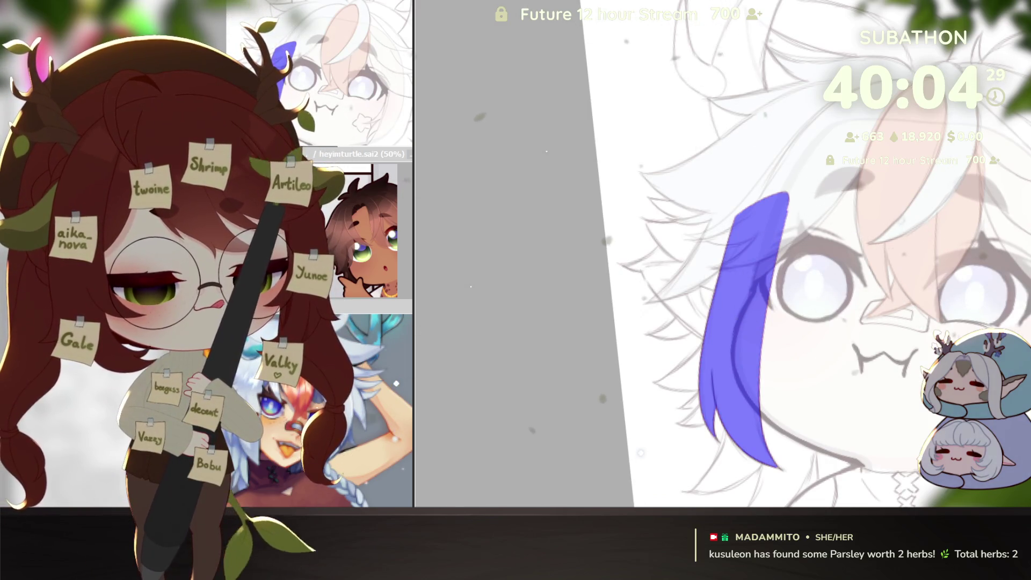
{"action": "key", "text": "n"}
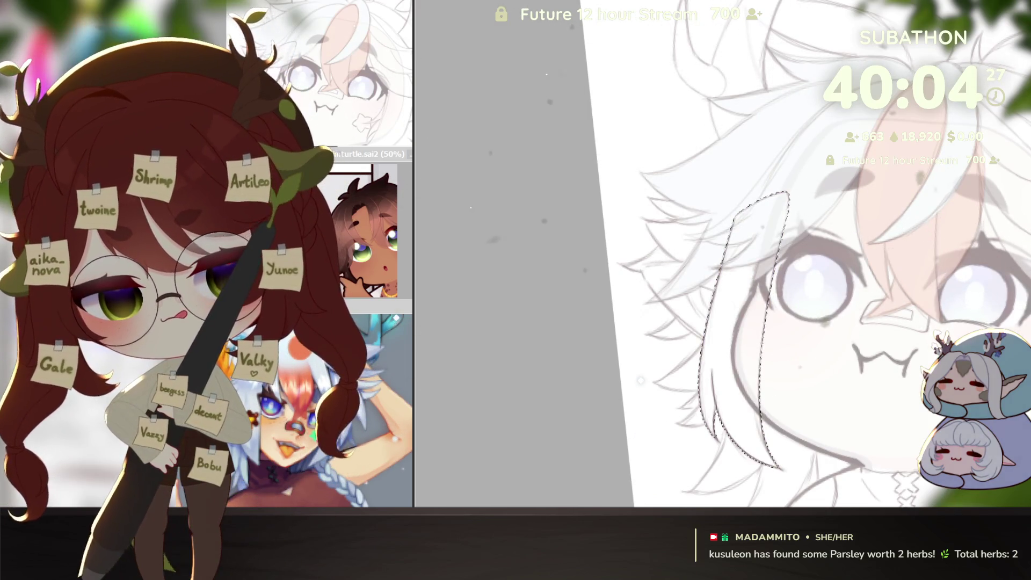
{"action": "left_click", "coordinate": [736, 363]}
{"action": "scroll", "coordinate": [710, 420], "scroll_direction": "up", "scroll_amount": 3}
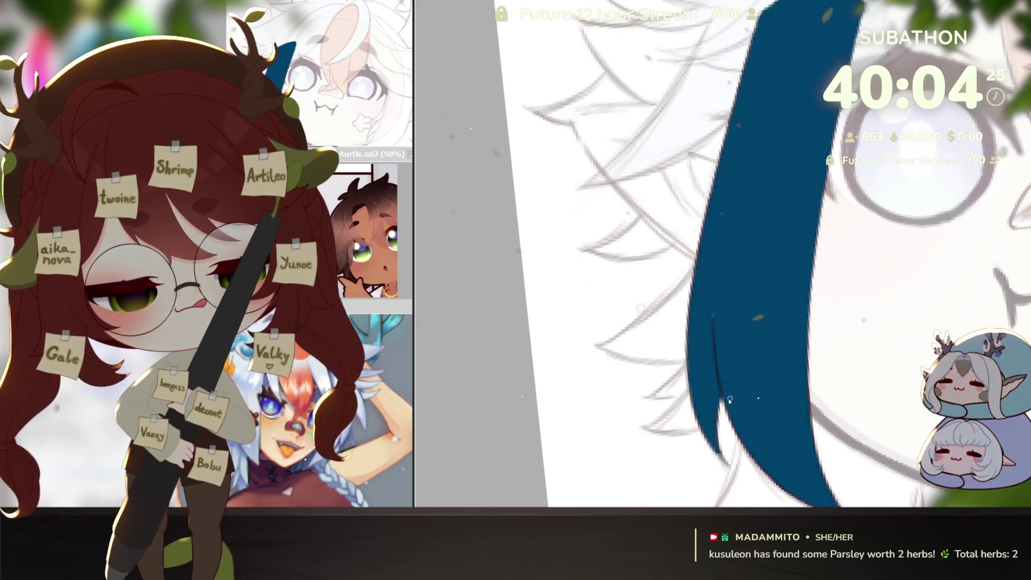
{"action": "left_click_drag", "start_coordinate": [781, 380], "coordinate": [731, 273]}
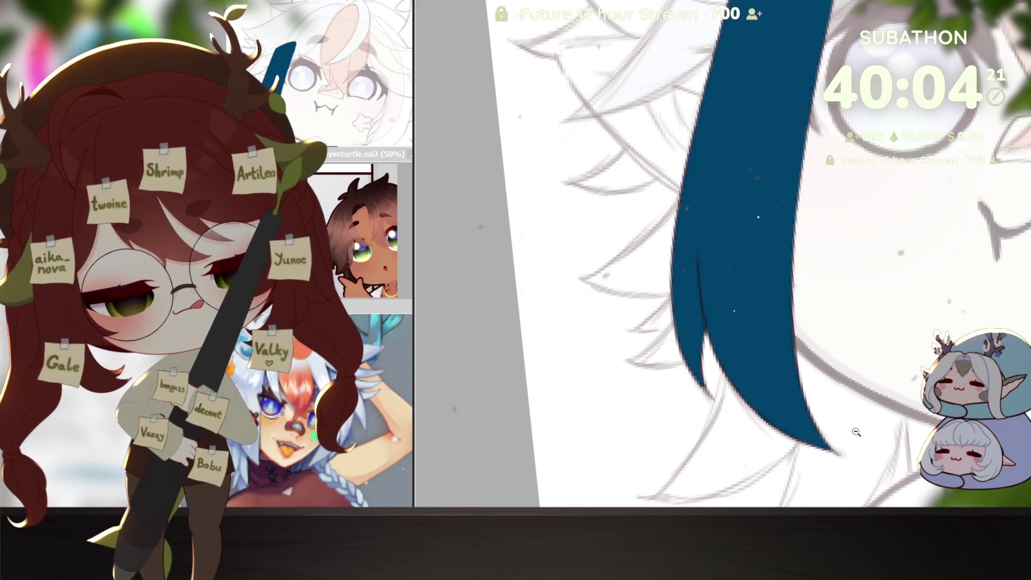
{"action": "scroll", "coordinate": [857, 432], "scroll_direction": "down", "scroll_amount": 3}
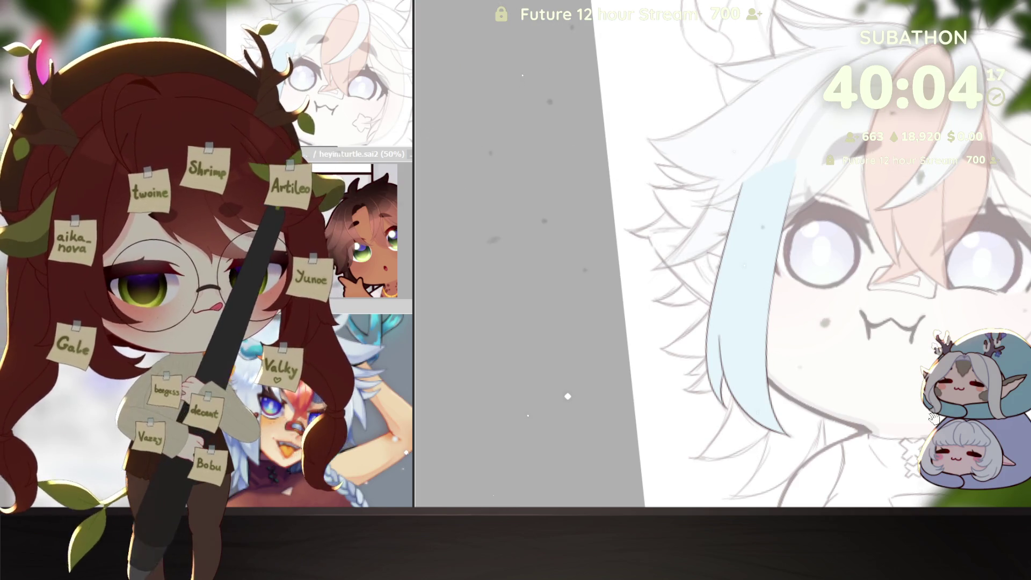
{"action": "left_click_drag", "start_coordinate": [892, 415], "coordinate": [870, 407]}
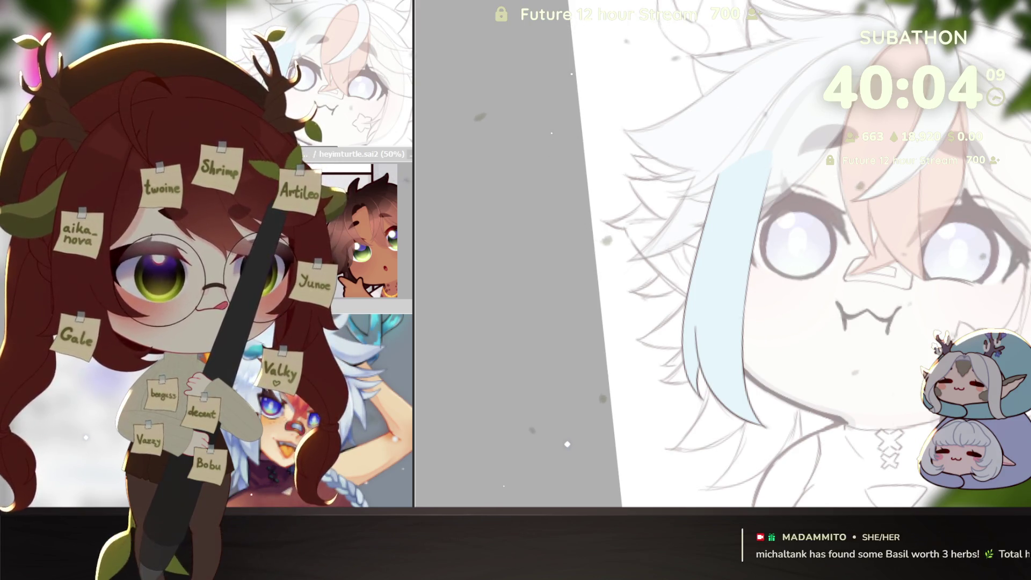
Keep the hair colour layers at low opacity and add a small sketch stroke near the eyes.
{"action": "key", "text": "ctrl+z"}
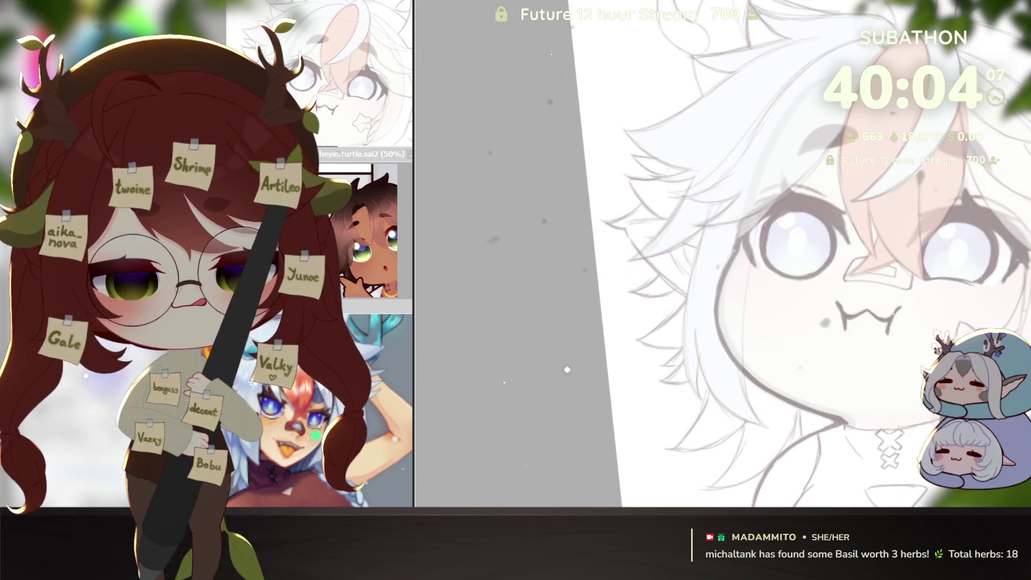
{"action": "key", "text": "ctrl+y"}
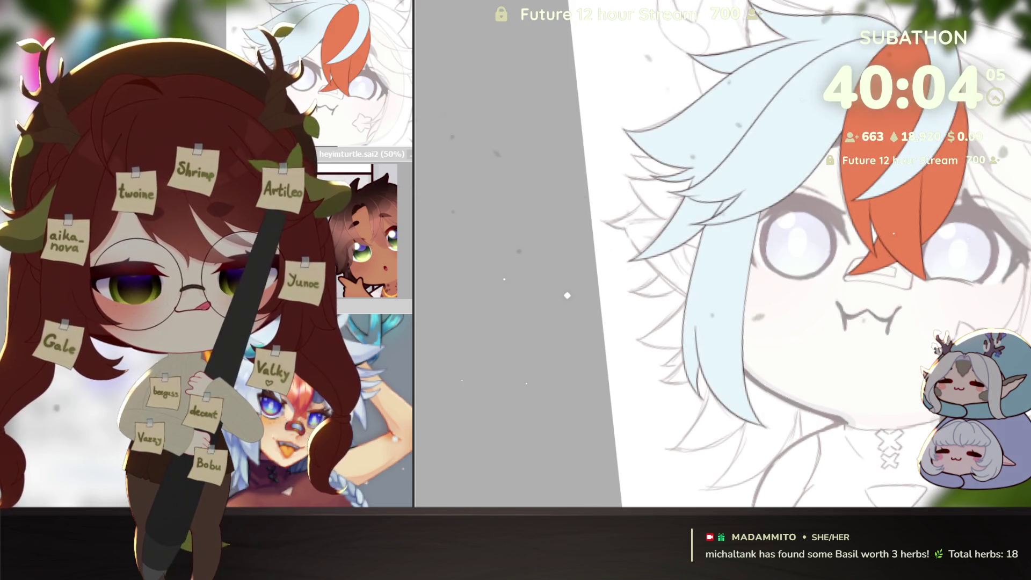
{"action": "key", "text": "ctrl+z"}
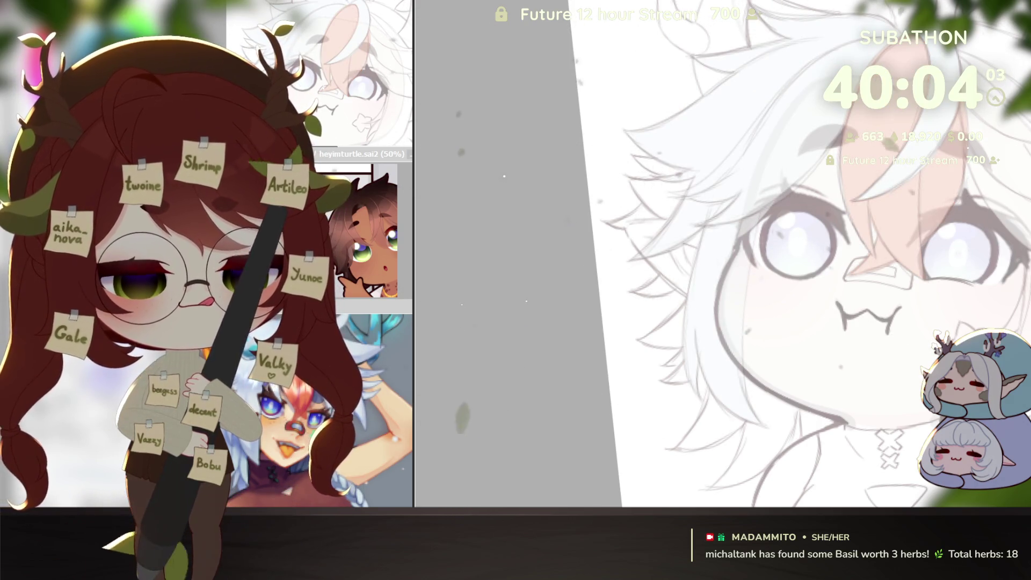
{"action": "left_click_drag", "start_coordinate": [504, 150], "coordinate": [462, 229]}
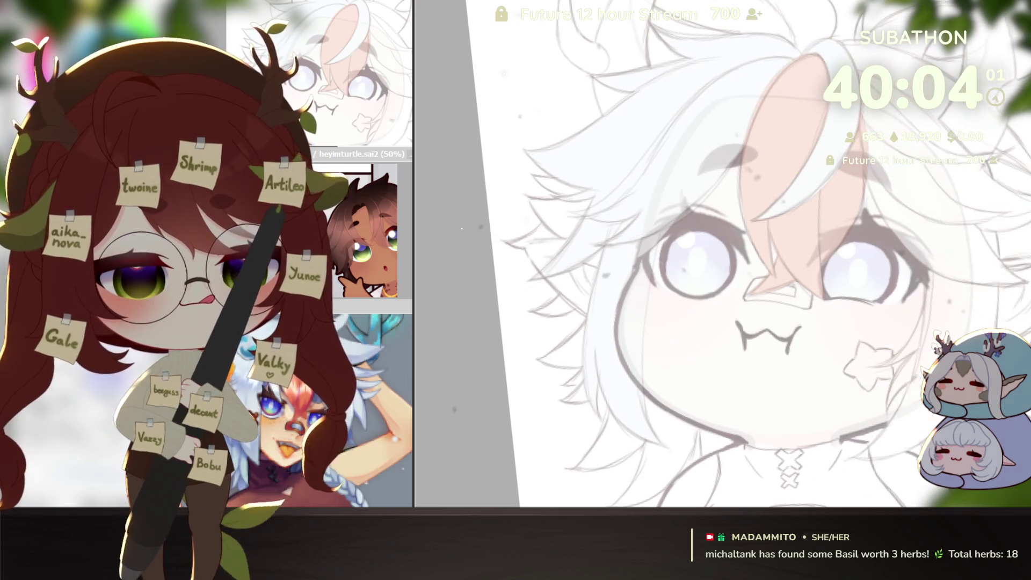
{"action": "scroll", "coordinate": [911, 355], "scroll_direction": "up", "scroll_amount": 5}
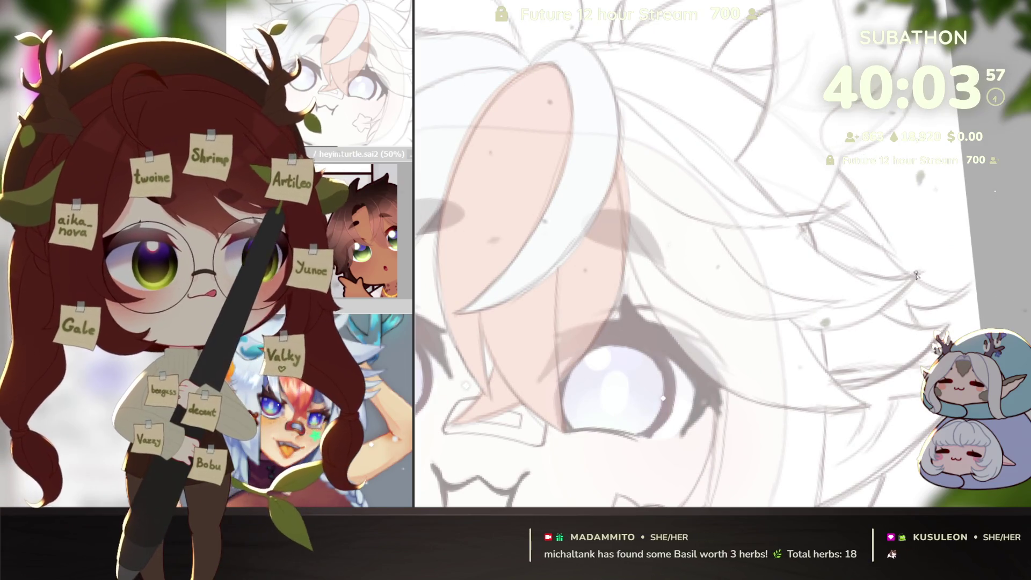
{"action": "scroll", "coordinate": [886, 395], "scroll_direction": "down", "scroll_amount": 3}
{"action": "scroll", "coordinate": [909, 357], "scroll_direction": "down", "scroll_amount": 2}
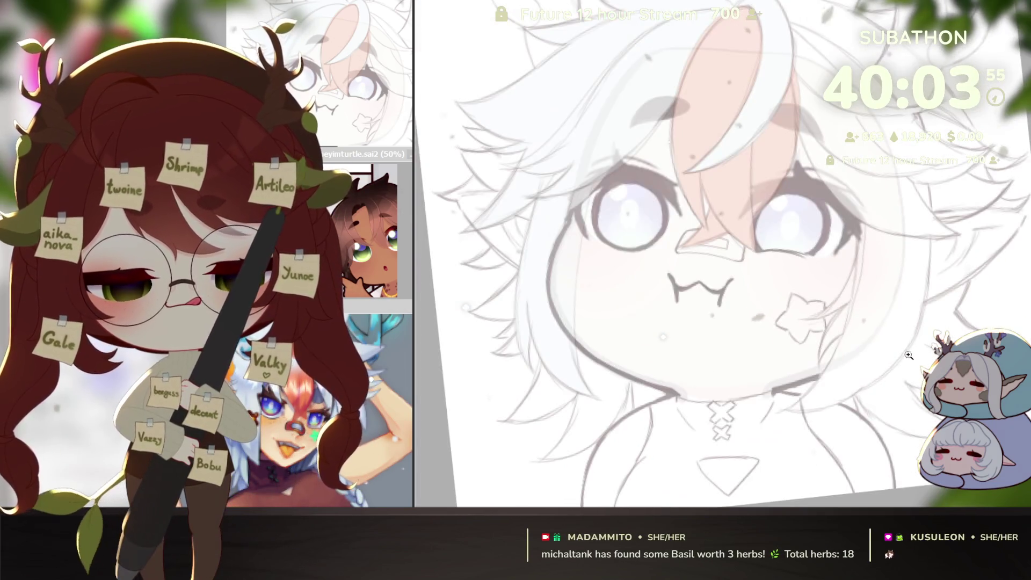
{"action": "scroll", "coordinate": [862, 269], "scroll_direction": "up", "scroll_amount": 2}
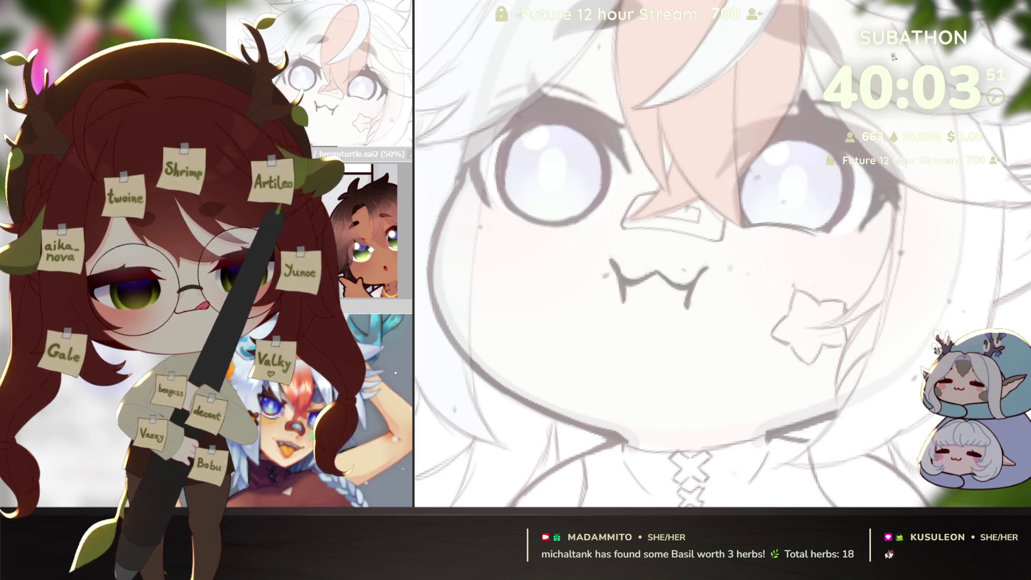
{"action": "mouse_move", "coordinate": [849, 445]}
{"action": "left_mouse_down"}
{"action": "mouse_move", "coordinate": [815, 429]}
{"action": "mouse_move", "coordinate": [815, 409]}
{"action": "left_mouse_up"}
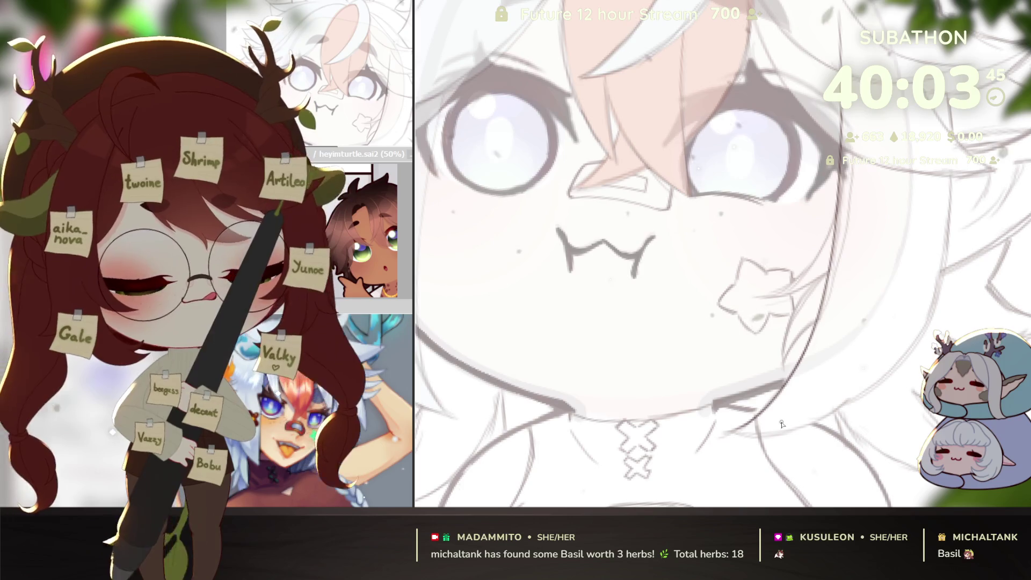
{"action": "left_click_drag", "start_coordinate": [746, 442], "coordinate": [811, 426]}
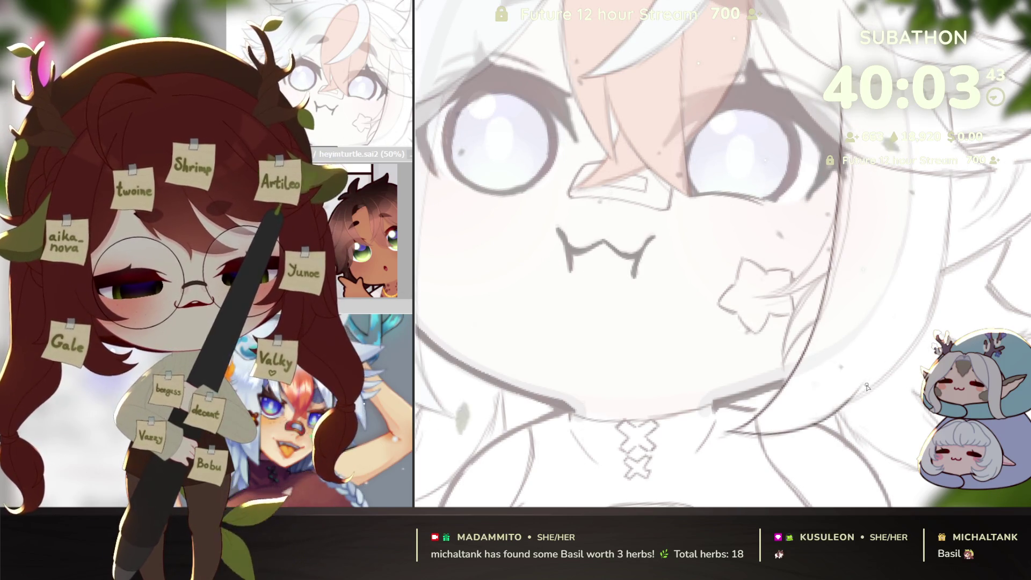
{"action": "scroll", "coordinate": [845, 453], "scroll_direction": "down", "scroll_amount": 2}
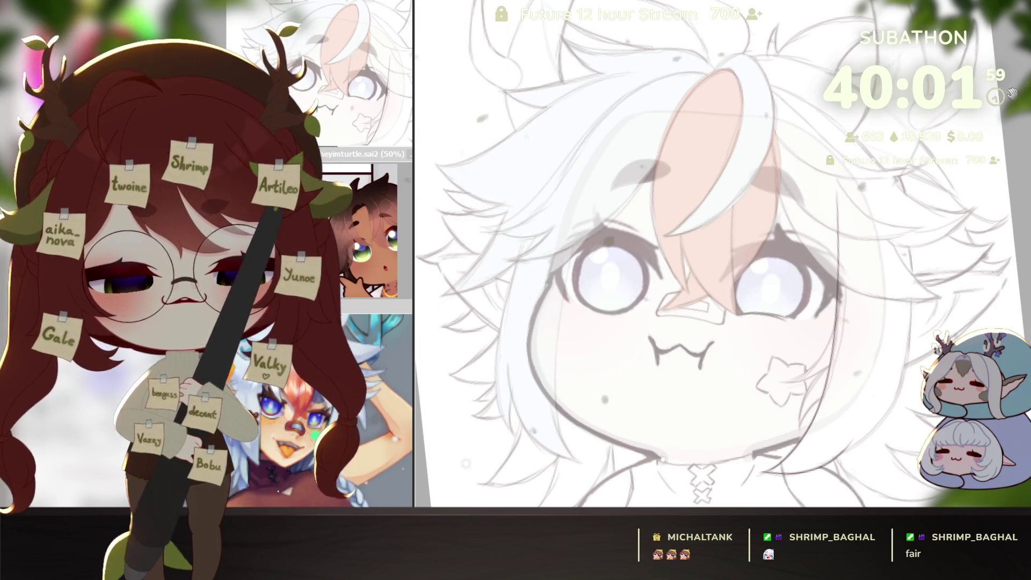
{"action": "scroll", "coordinate": [856, 364], "scroll_direction": "up", "scroll_amount": 2}
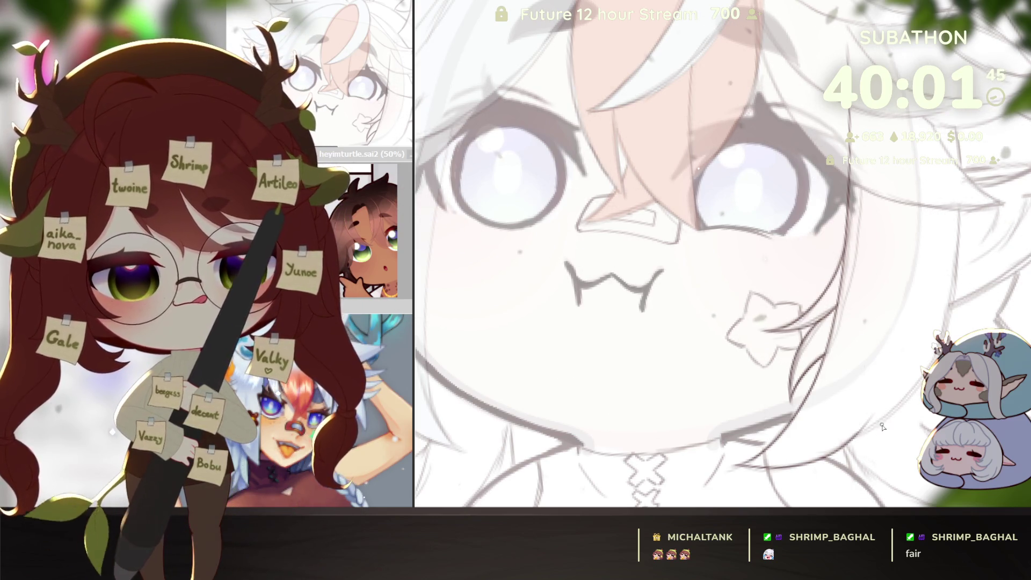
{"action": "scroll", "coordinate": [881, 428], "scroll_direction": "down", "scroll_amount": 2}
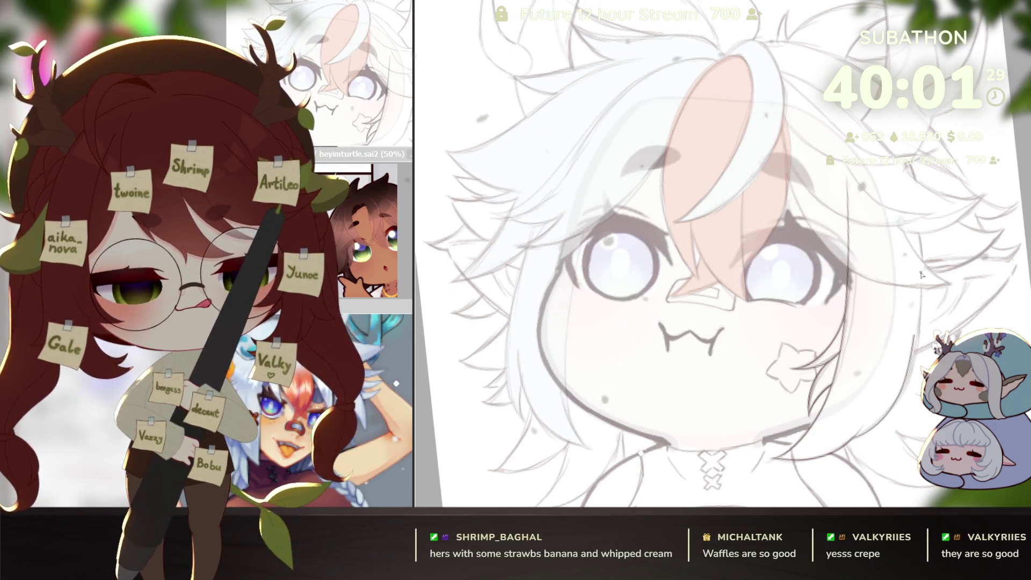
{"action": "key", "text": "Delete"}
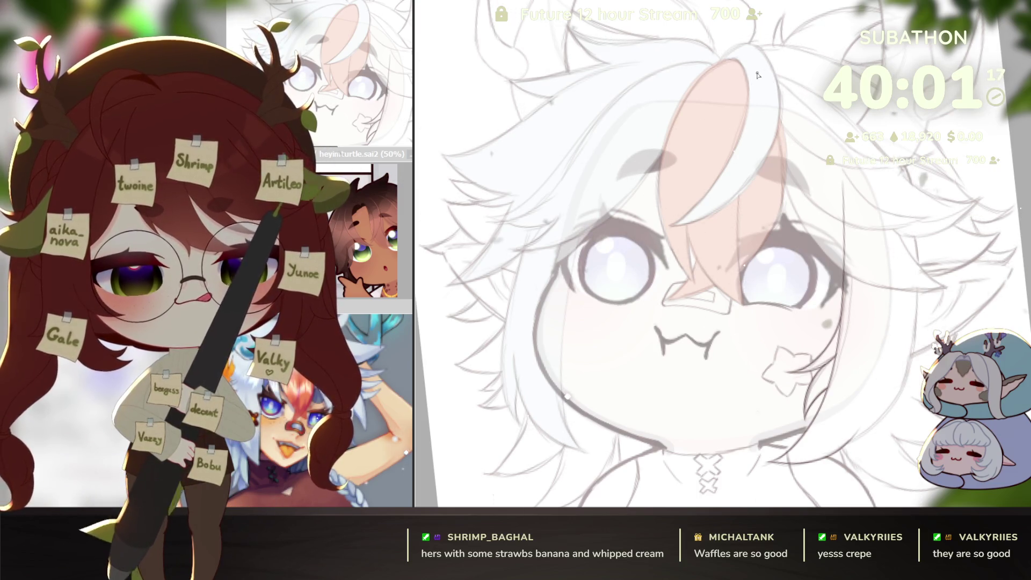
{"action": "mouse_move", "coordinate": [901, 148]}
{"action": "left_mouse_down"}
{"action": "mouse_move", "coordinate": [916, 363]}
{"action": "mouse_move", "coordinate": [906, 414]}
{"action": "left_mouse_up"}
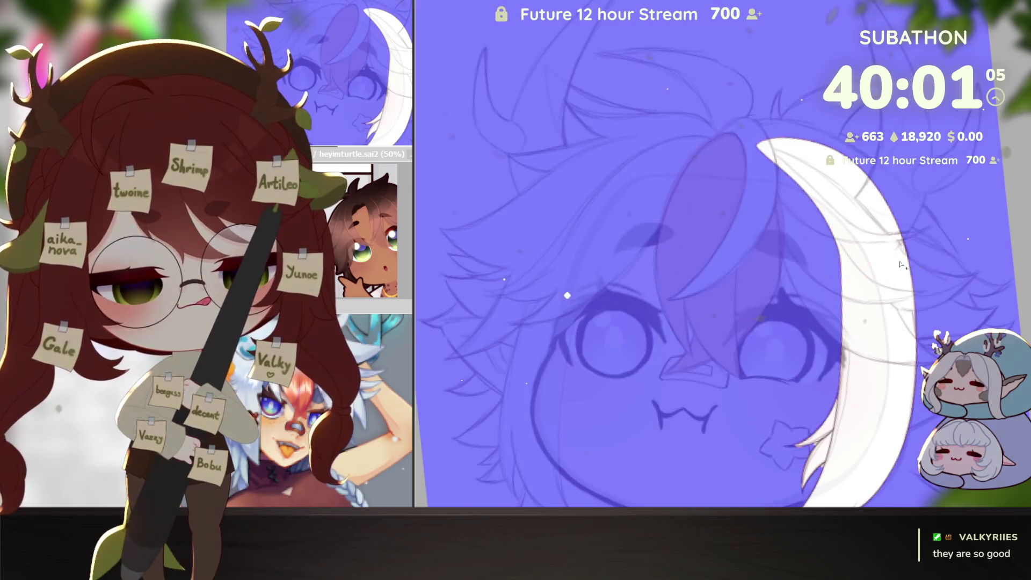
Try blue and red fills on the right hair lock, then revert so it shows uncoloured line sketch.
{"action": "key", "text": "alt+BackSpace"}
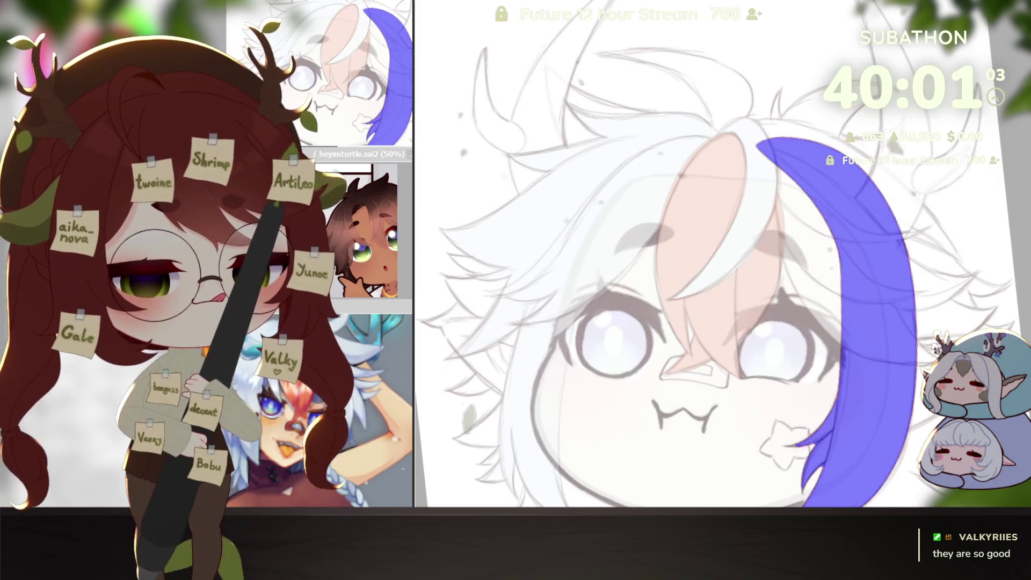
{"action": "key", "text": "alt+BackSpace"}
{"action": "scroll", "coordinate": [871, 354], "scroll_direction": "up", "scroll_amount": 3}
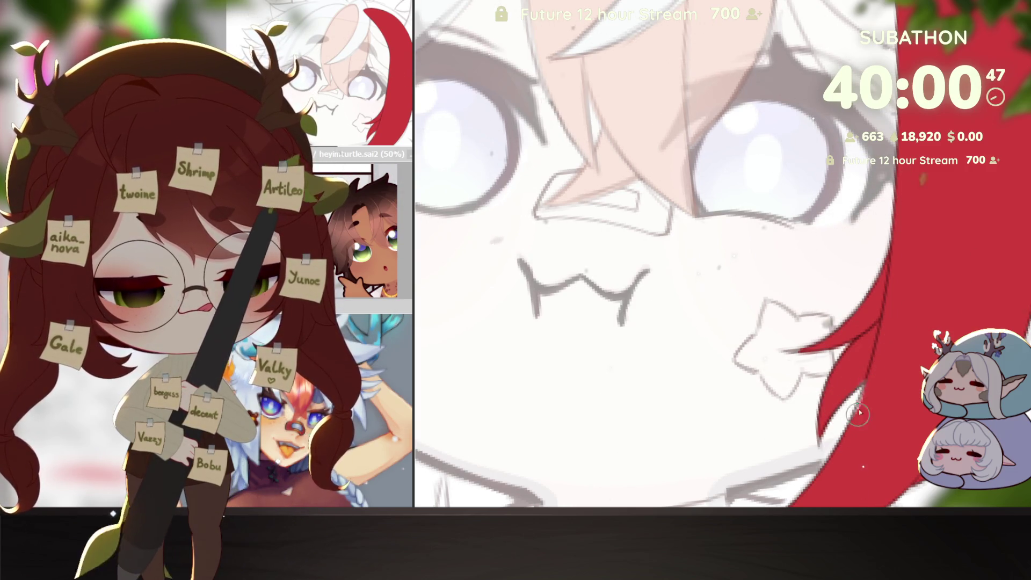
{"action": "scroll", "coordinate": [840, 342], "scroll_direction": "down", "scroll_amount": 1}
{"action": "scroll", "coordinate": [841, 342], "scroll_direction": "down", "scroll_amount": 1}
{"action": "scroll", "coordinate": [840, 343], "scroll_direction": "down", "scroll_amount": 2}
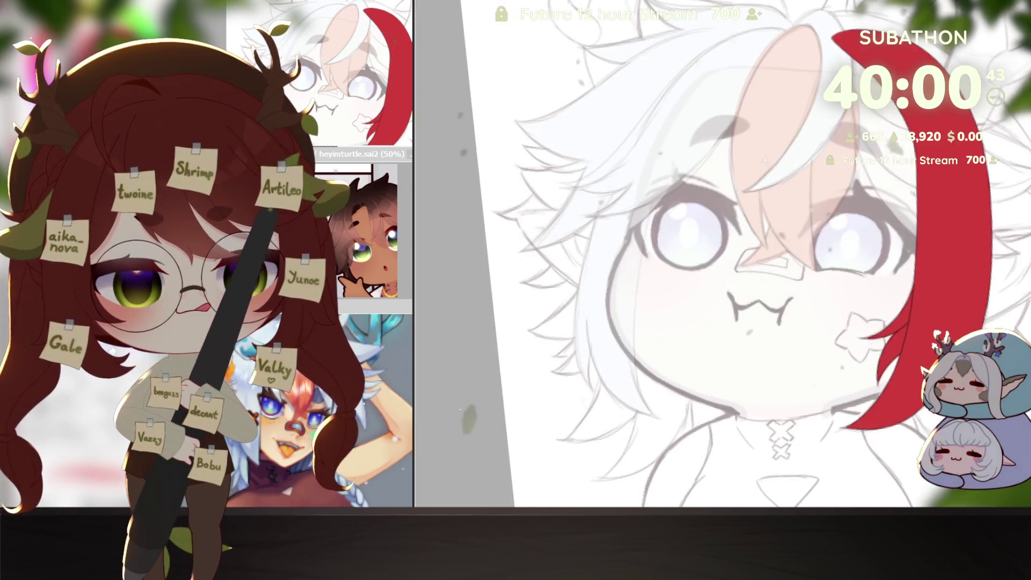
{"action": "scroll", "coordinate": [725, 254], "scroll_direction": "up", "scroll_amount": 1}
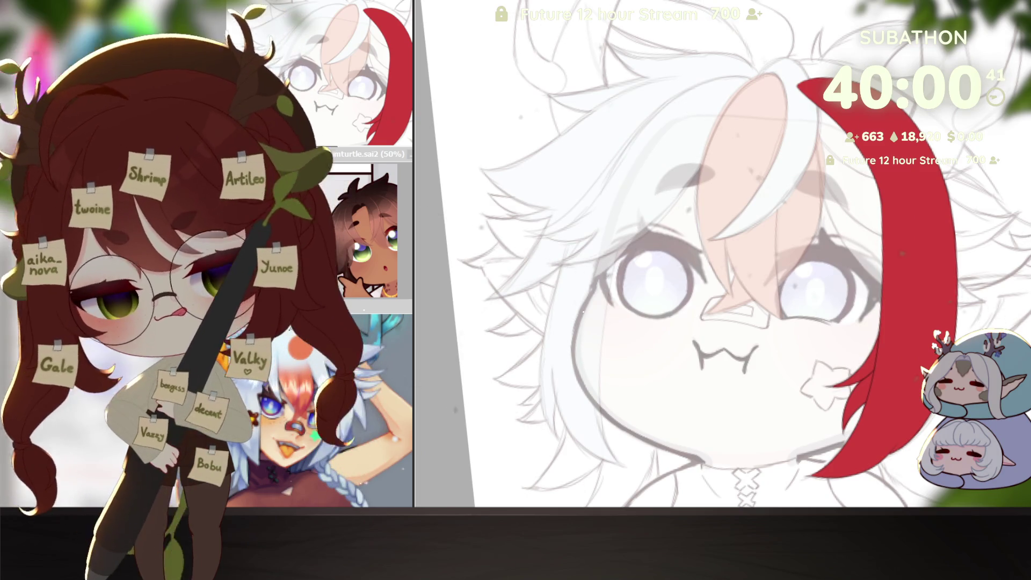
{"action": "key", "text": "ctrl+z"}
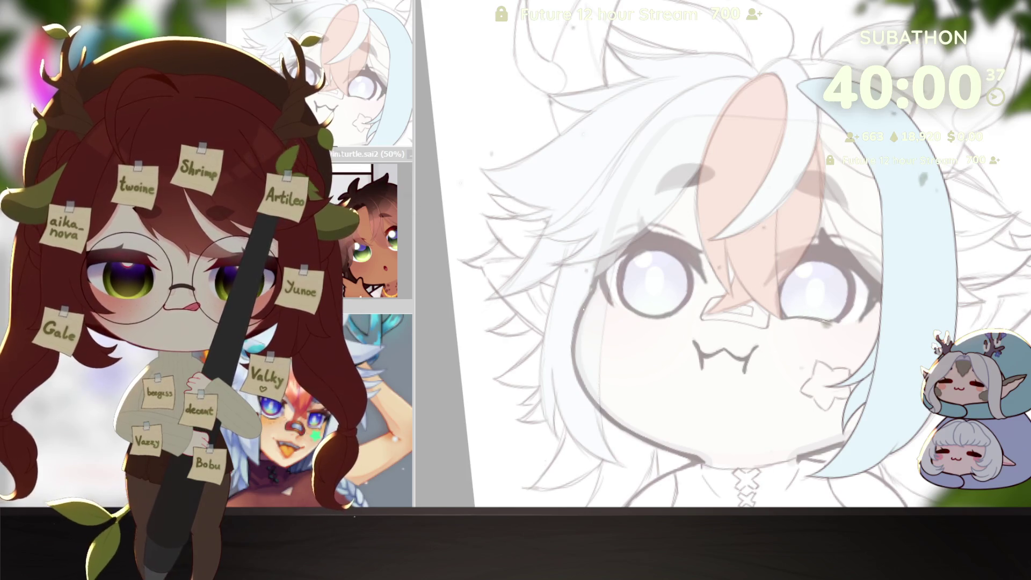
{"action": "key", "text": "ctrl+z"}
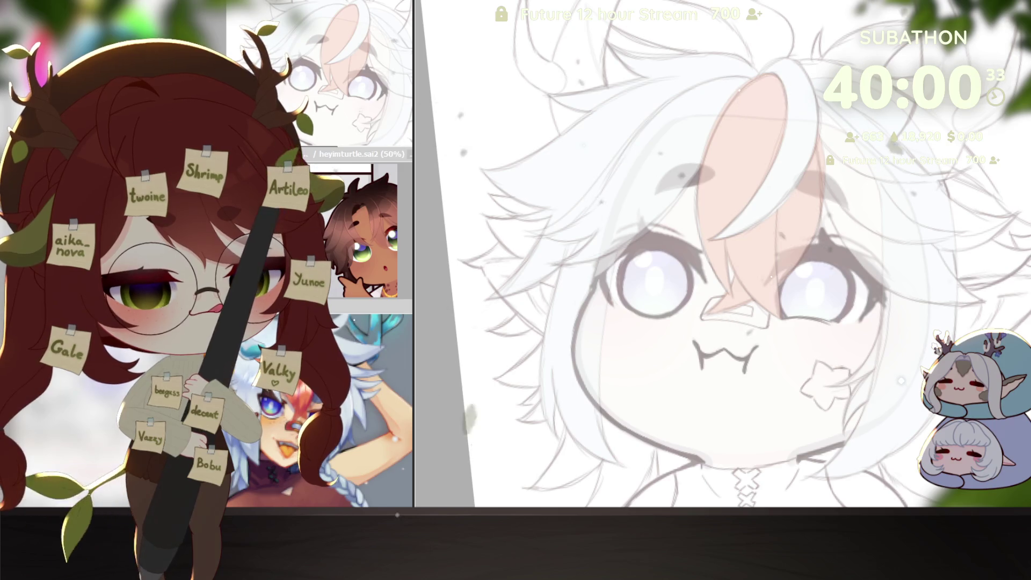
{"action": "scroll", "coordinate": [848, 334], "scroll_direction": "up", "scroll_amount": 1}
{"action": "scroll", "coordinate": [848, 334], "scroll_direction": "up", "scroll_amount": 1}
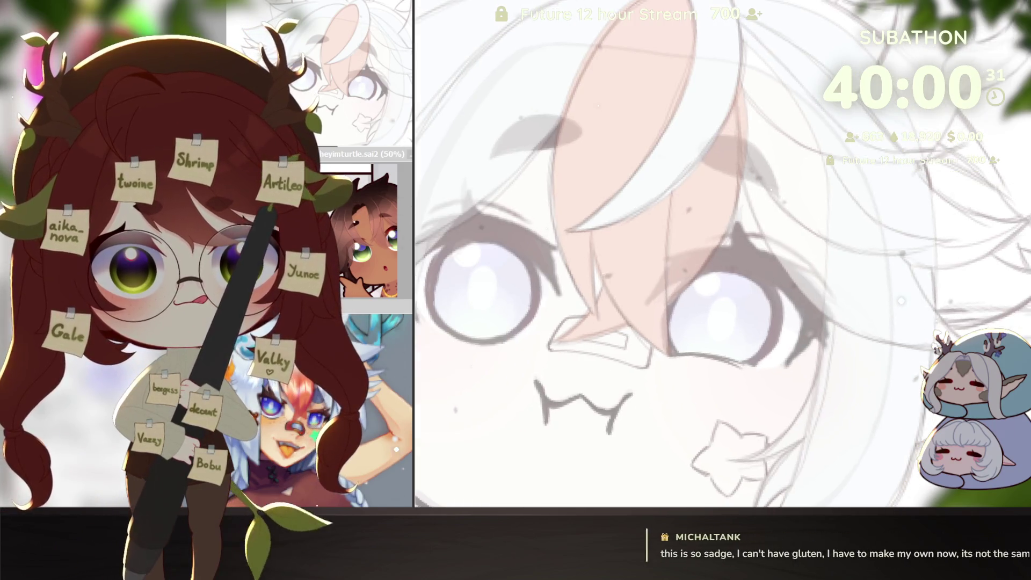
{"action": "scroll", "coordinate": [848, 334], "scroll_direction": "up", "scroll_amount": 1}
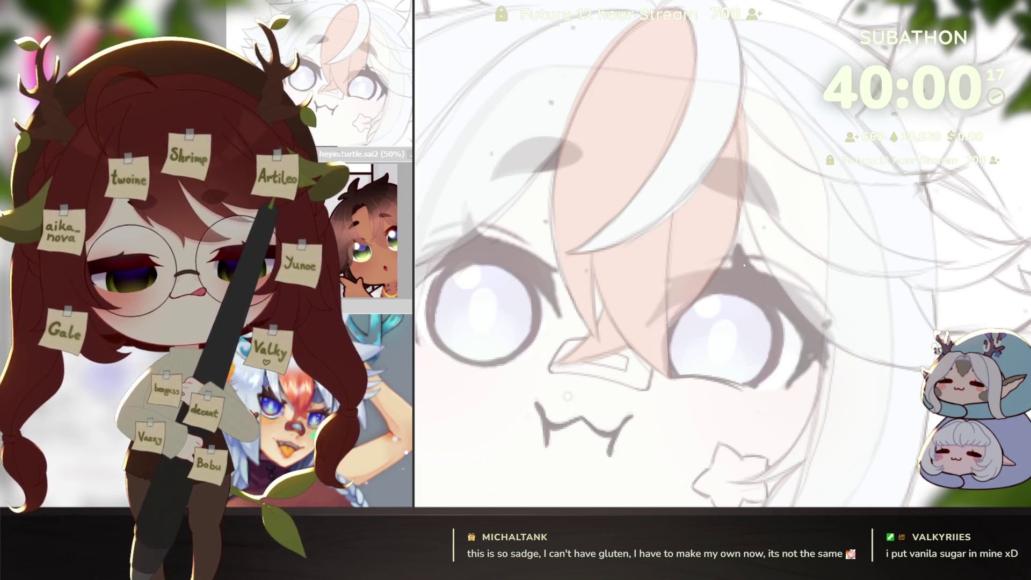
Ink curved dark lines along two hair strands at the top of the head, rotating the view to suit.
{"action": "mouse_move", "coordinate": [724, 249]}
{"action": "left_mouse_down"}
{"action": "mouse_move", "coordinate": [932, 268]}
{"action": "mouse_move", "coordinate": [708, 420]}
{"action": "left_mouse_up"}
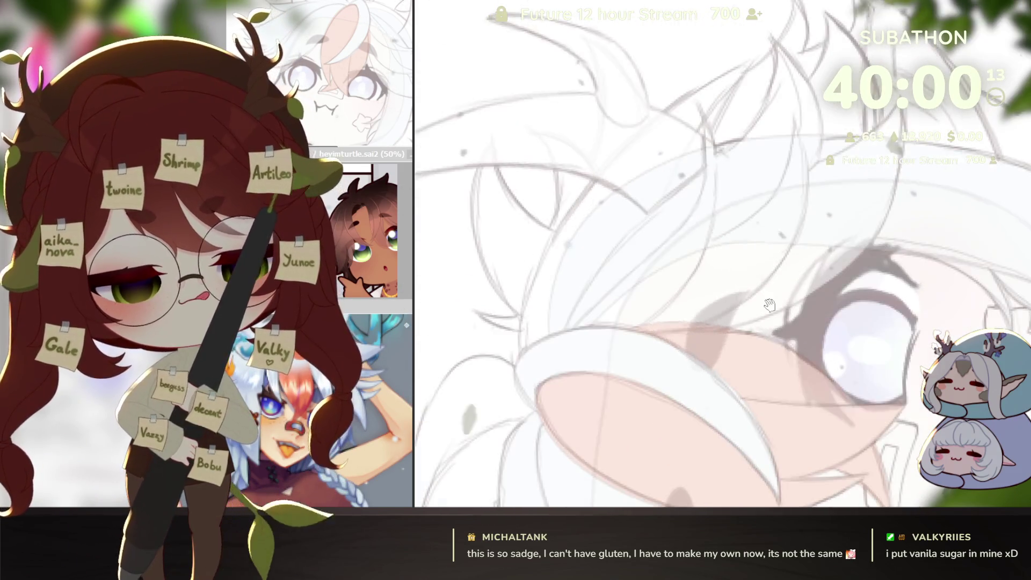
{"action": "left_click_drag", "start_coordinate": [785, 196], "coordinate": [743, 339]}
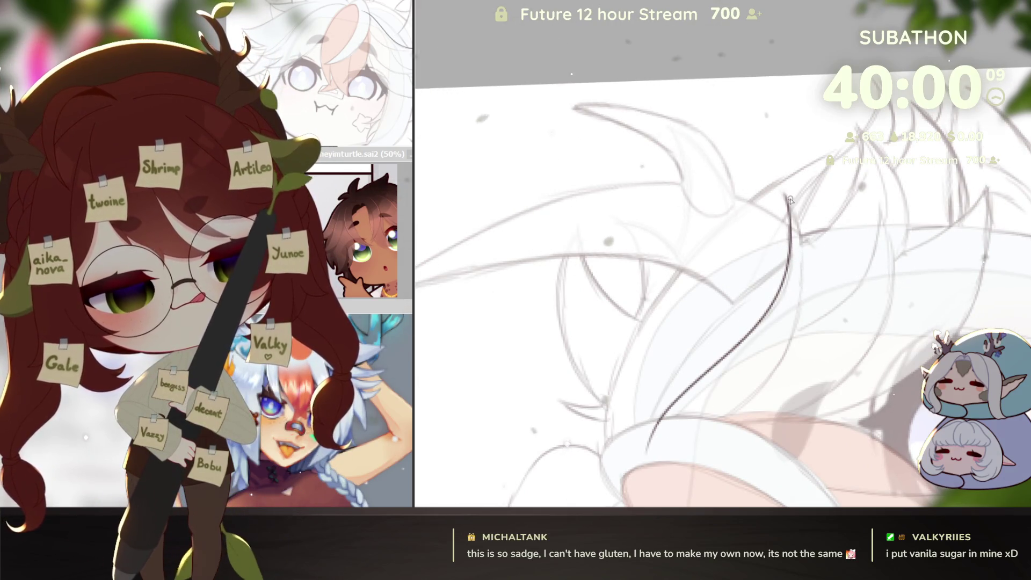
{"action": "left_click_drag", "start_coordinate": [788, 197], "coordinate": [798, 318]}
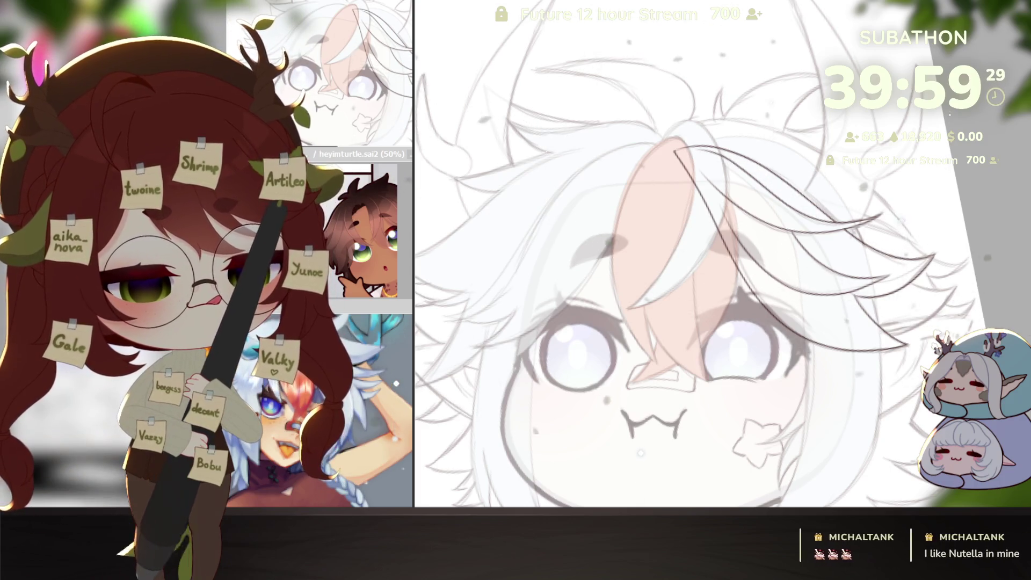
{"action": "key", "text": "ctrl+plus"}
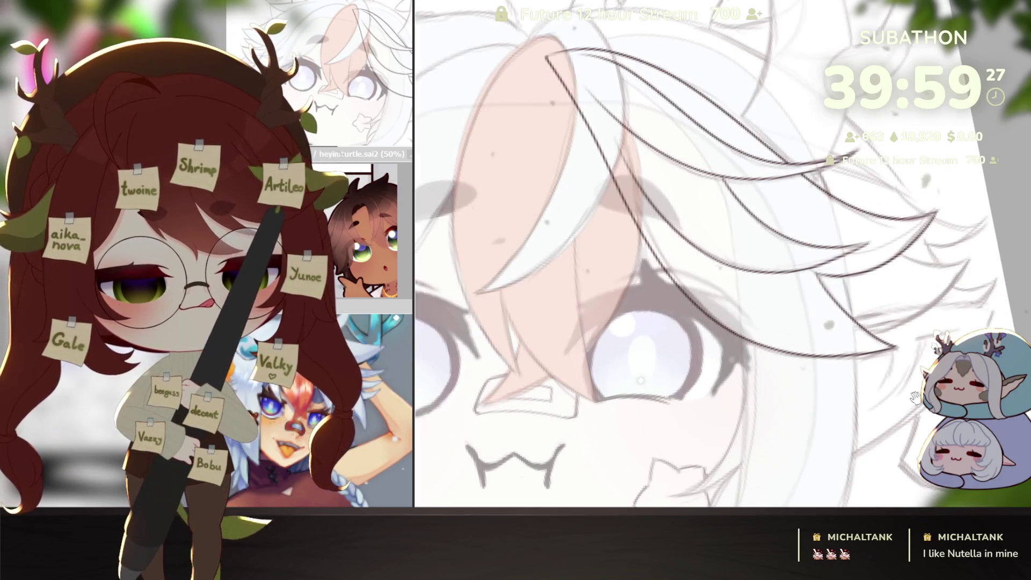
{"action": "left_click_drag", "start_coordinate": [916, 390], "coordinate": [892, 441]}
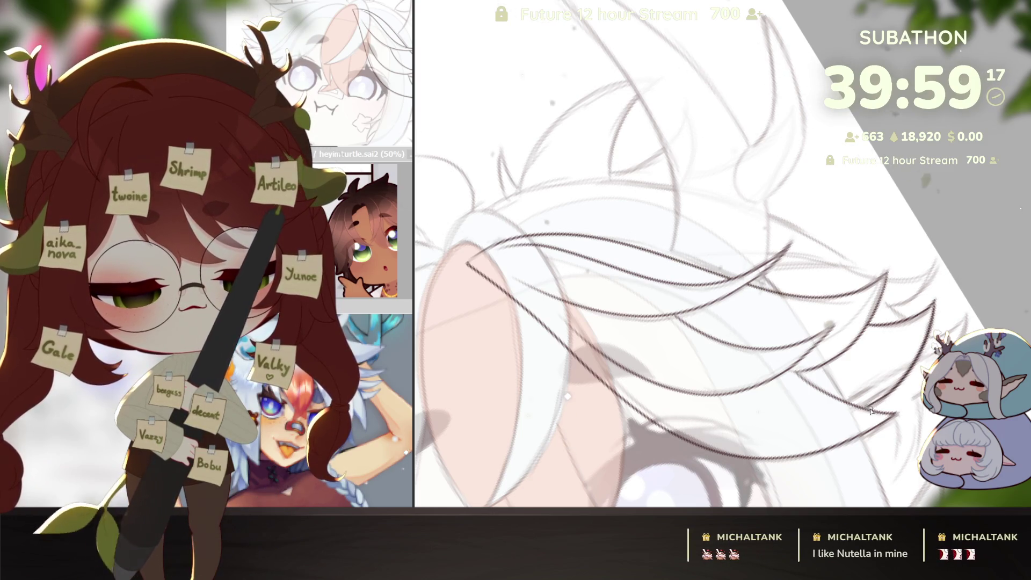
{"action": "key", "text": "Home"}
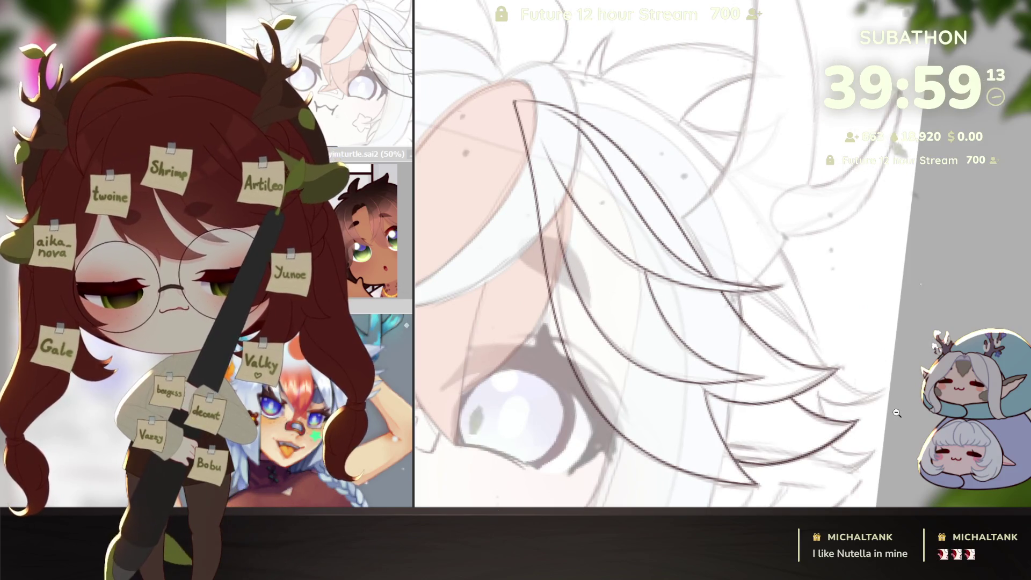
{"action": "scroll", "coordinate": [896, 413], "scroll_direction": "down", "scroll_amount": 5}
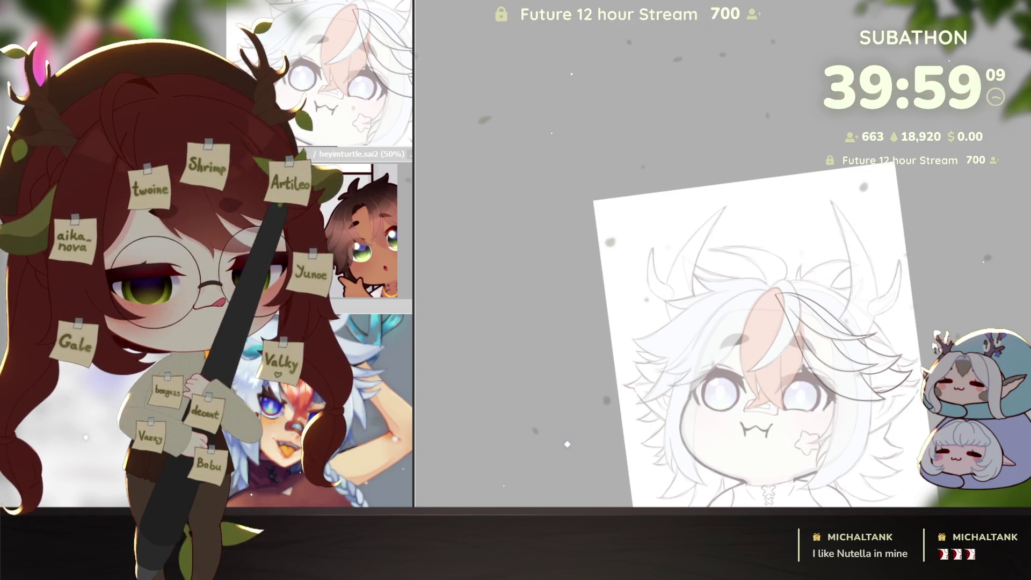
{"action": "left_click_drag", "start_coordinate": [776, 294], "coordinate": [831, 395]}
{"action": "key", "text": "ctrl+f"}
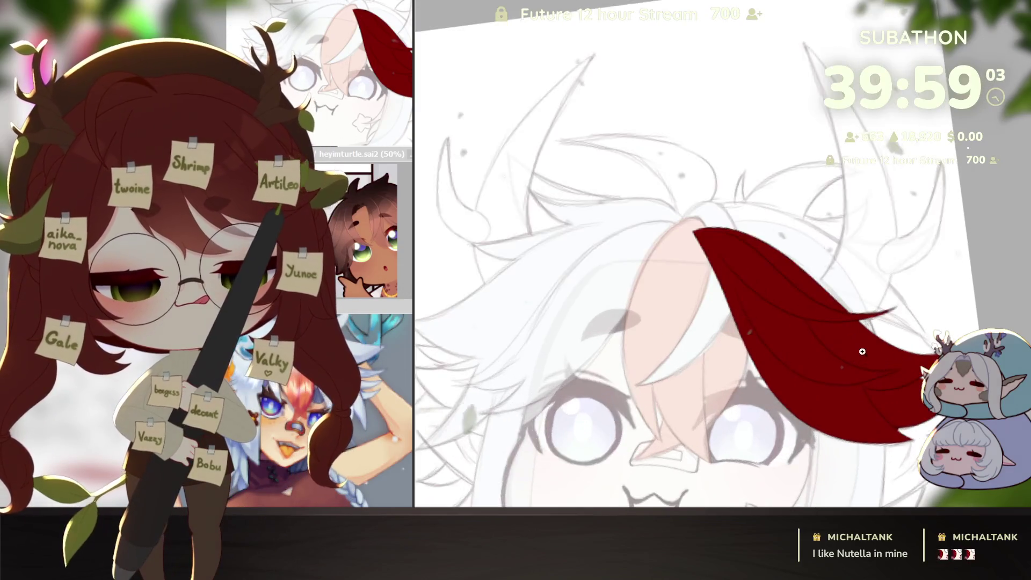
{"action": "scroll", "coordinate": [826, 242], "scroll_direction": "up", "scroll_amount": 5}
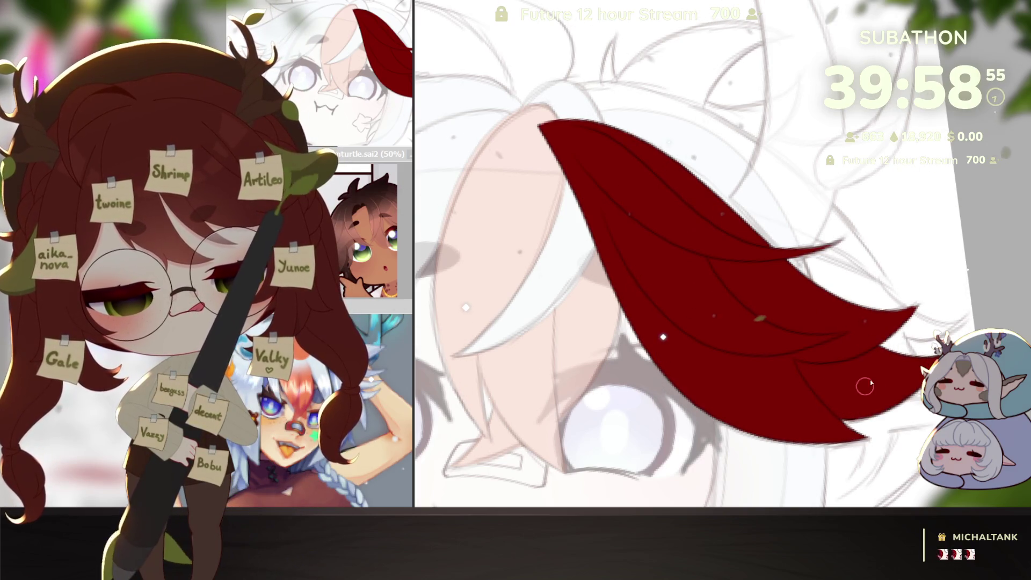
{"action": "scroll", "coordinate": [662, 323], "scroll_direction": "down", "scroll_amount": 2}
{"action": "scroll", "coordinate": [662, 307], "scroll_direction": "down", "scroll_amount": 1}
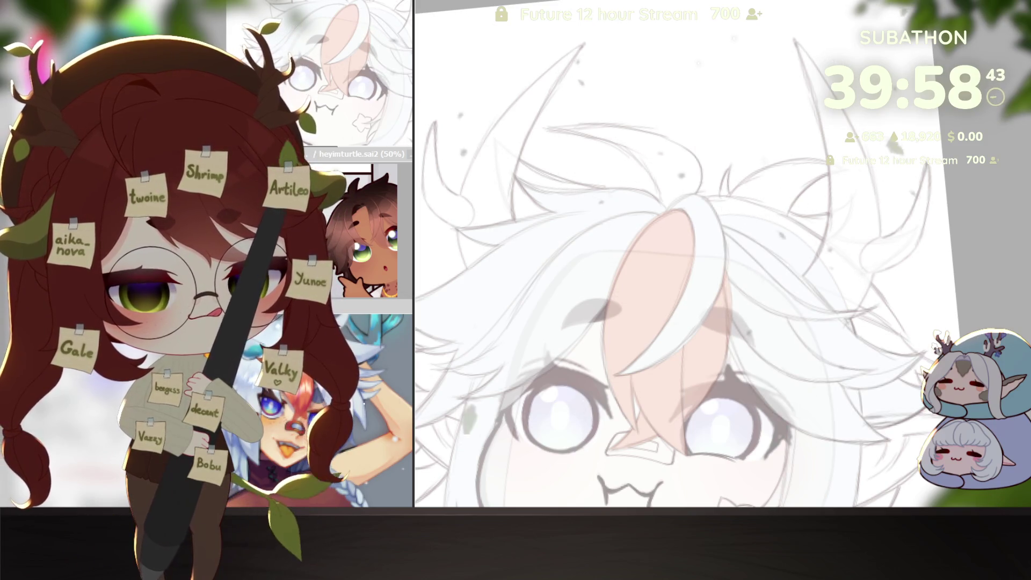
{"action": "scroll", "coordinate": [874, 382], "scroll_direction": "down", "scroll_amount": 5}
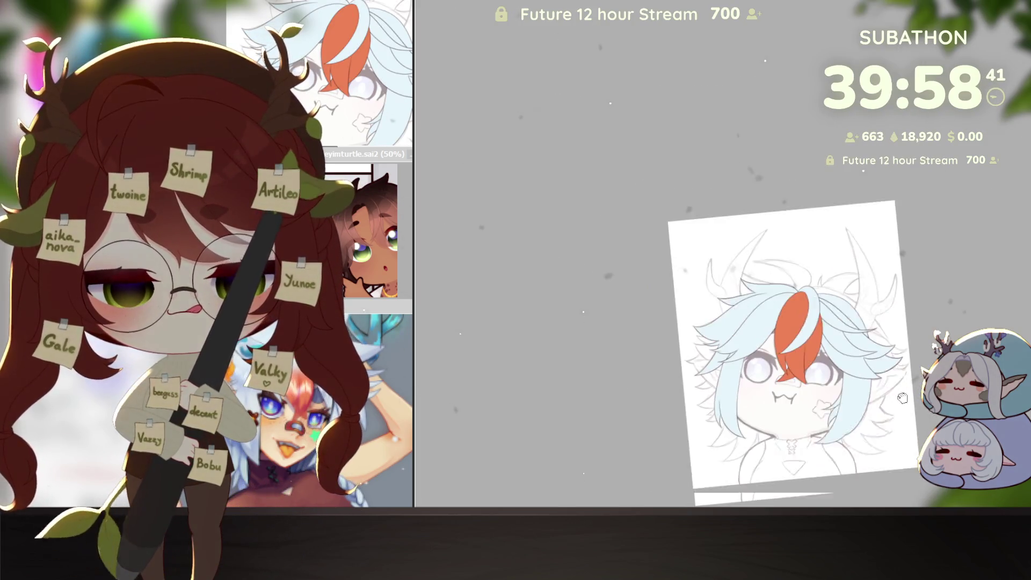
{"action": "scroll", "coordinate": [874, 382], "scroll_direction": "up", "scroll_amount": 5}
Ink the curved outline of a top hair spike, undoing an overshooting stroke, and a pointed spike beside it.
{"action": "left_click_drag", "start_coordinate": [874, 382], "coordinate": [902, 392]}
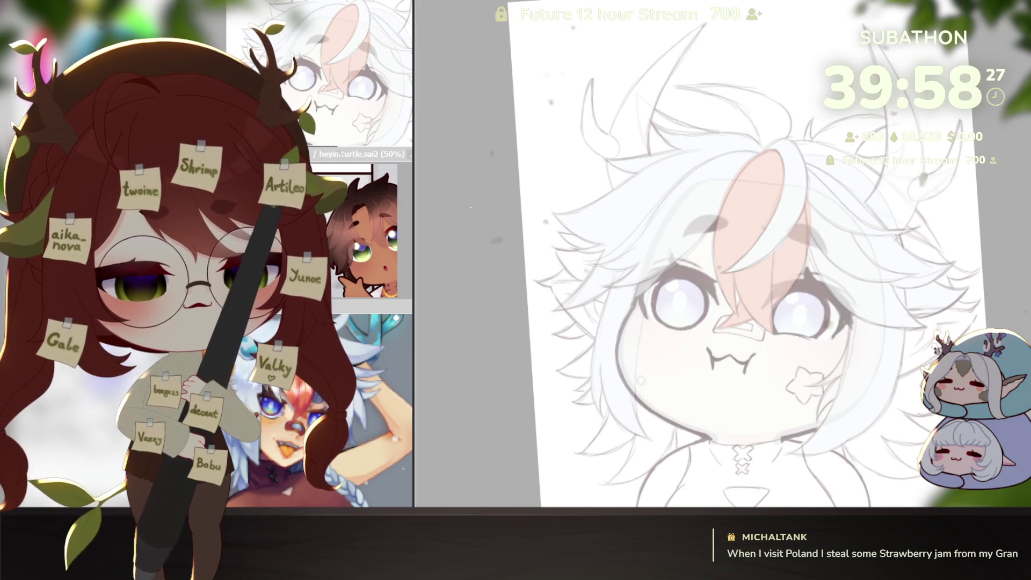
{"action": "scroll", "coordinate": [658, 392], "scroll_direction": "up", "scroll_amount": 2}
{"action": "scroll", "coordinate": [658, 392], "scroll_direction": "up", "scroll_amount": 2}
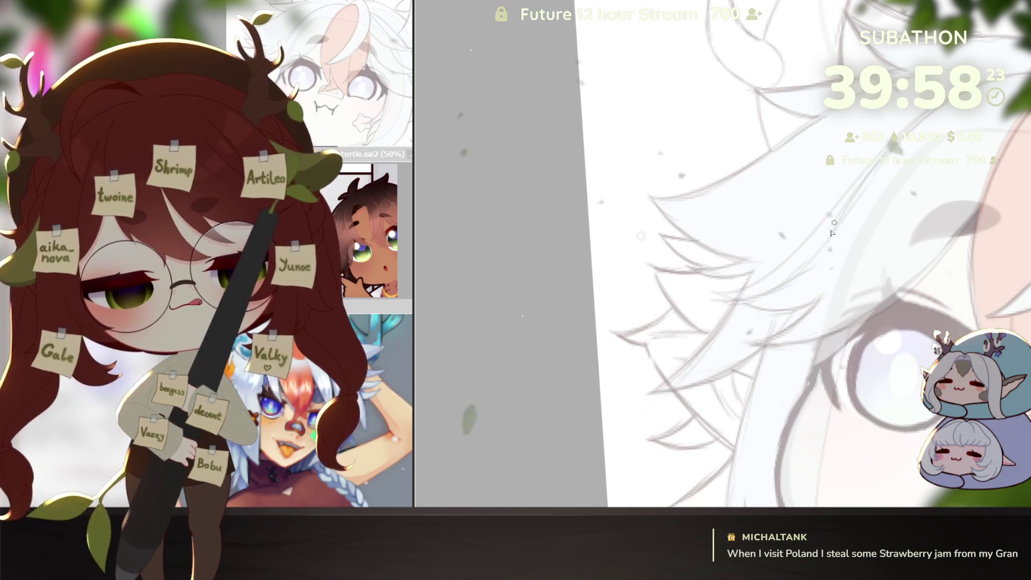
{"action": "scroll", "coordinate": [712, 229], "scroll_direction": "up", "scroll_amount": 1}
{"action": "scroll", "coordinate": [713, 201], "scroll_direction": "up", "scroll_amount": 1}
{"action": "scroll", "coordinate": [715, 154], "scroll_direction": "up", "scroll_amount": 1}
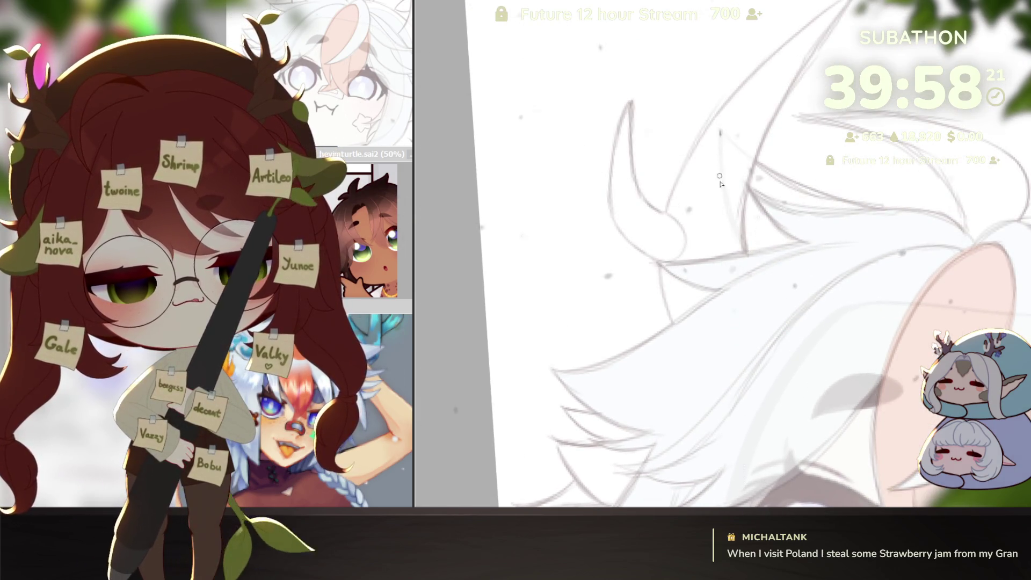
{"action": "left_click_drag", "start_coordinate": [720, 129], "coordinate": [810, 305]}
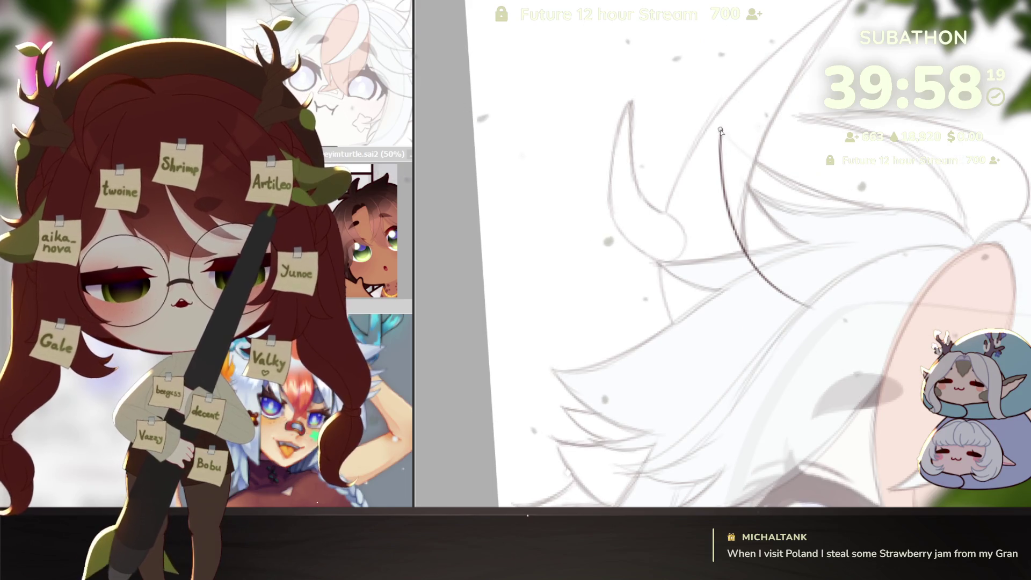
{"action": "left_click_drag", "start_coordinate": [721, 129], "coordinate": [782, 182]}
{"action": "scroll", "coordinate": [960, 233], "scroll_direction": "up", "scroll_amount": 1}
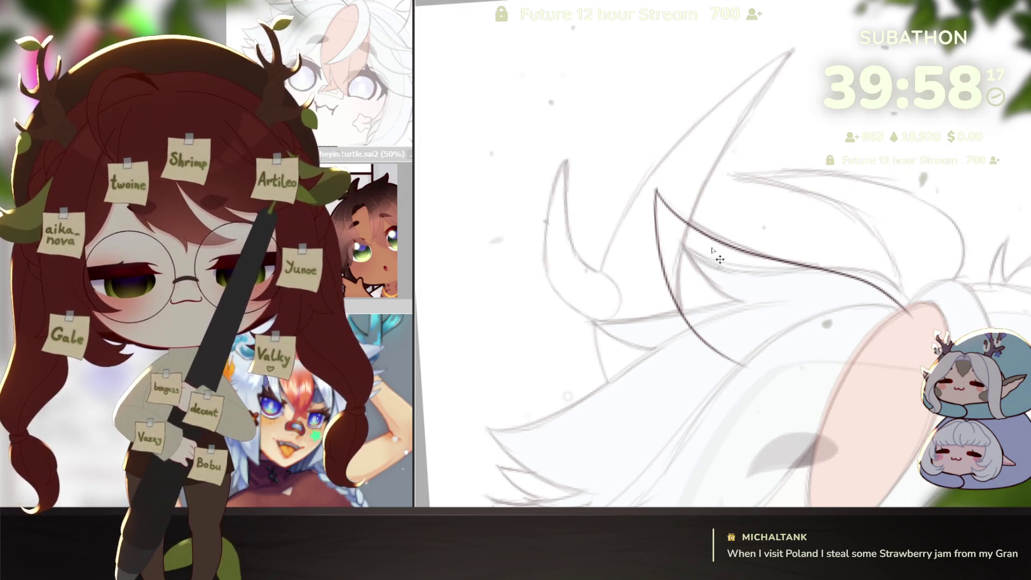
{"action": "key", "text": "ctrl+z"}
{"action": "mouse_move", "coordinate": [780, 266]}
{"action": "left_mouse_down"}
{"action": "mouse_move", "coordinate": [737, 176]}
{"action": "mouse_move", "coordinate": [878, 255]}
{"action": "mouse_move", "coordinate": [707, 387]}
{"action": "left_mouse_up"}
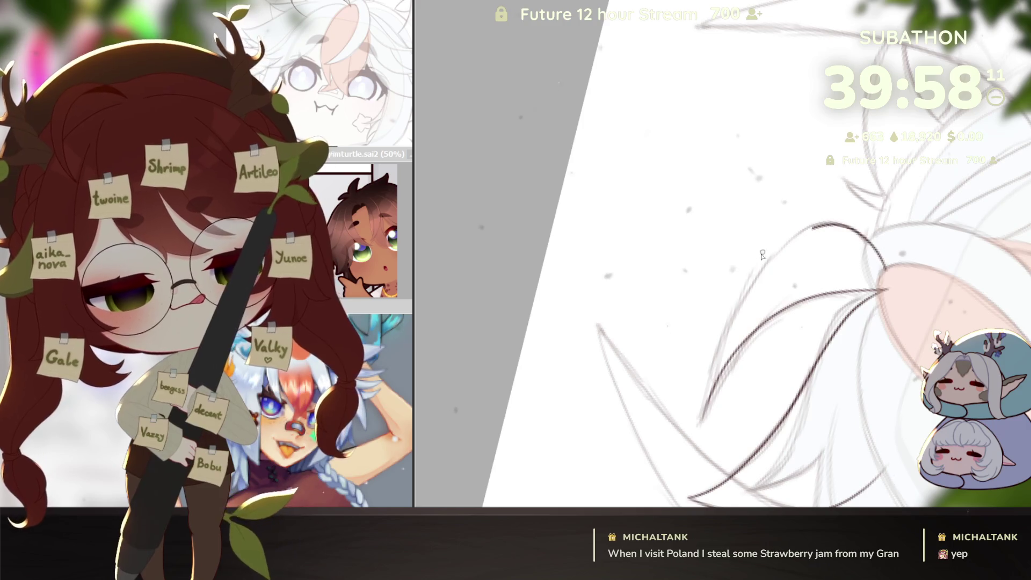
Lengthen the long hair line to its tip and ink a short curved strand near the tips, then reset rotation.
{"action": "left_click_drag", "start_coordinate": [726, 465], "coordinate": [780, 419]}
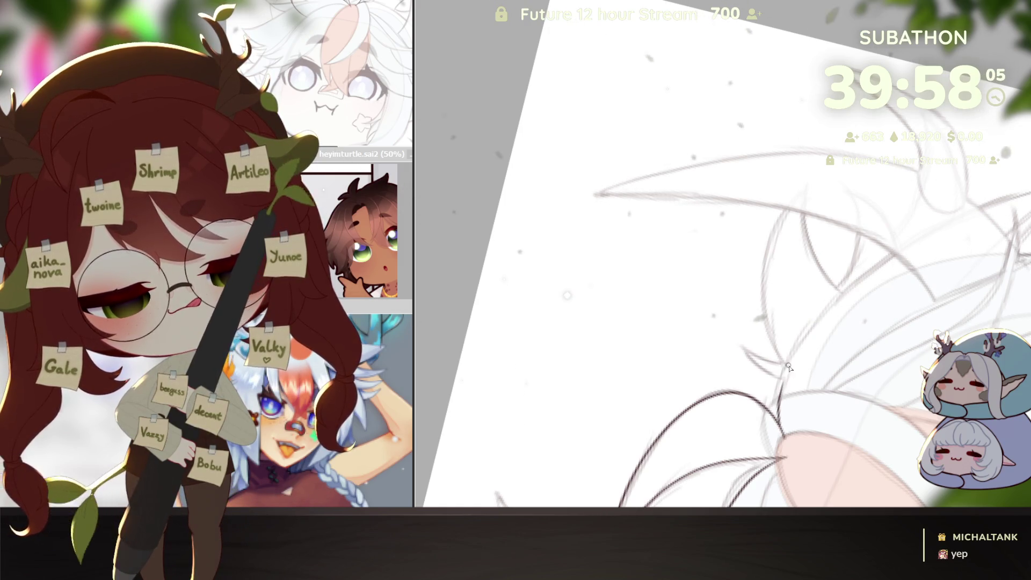
{"action": "mouse_move", "coordinate": [887, 274]}
{"action": "left_mouse_down"}
{"action": "mouse_move", "coordinate": [668, 387]}
{"action": "mouse_move", "coordinate": [668, 368]}
{"action": "left_mouse_up"}
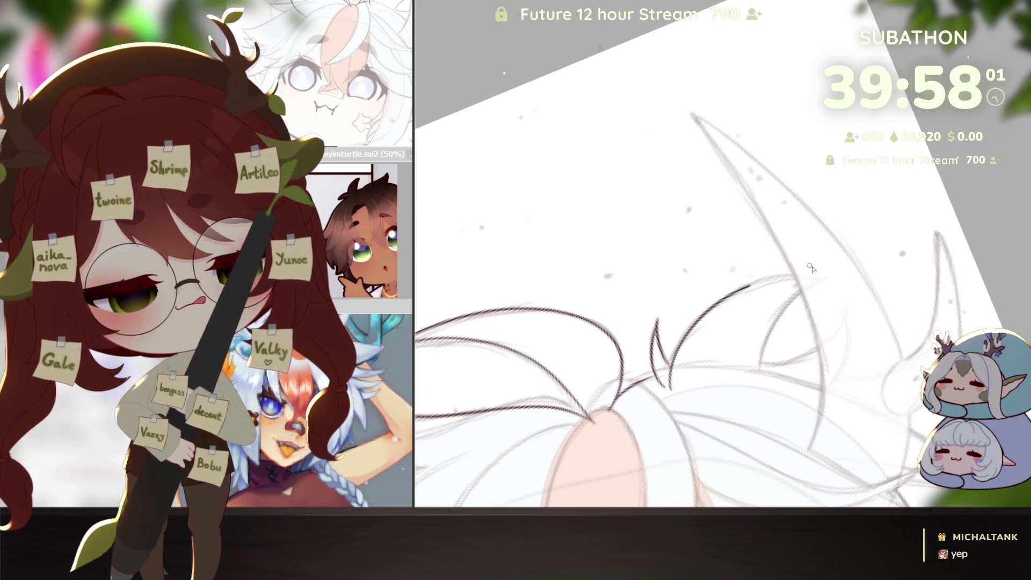
{"action": "left_click_drag", "start_coordinate": [795, 418], "coordinate": [783, 375]}
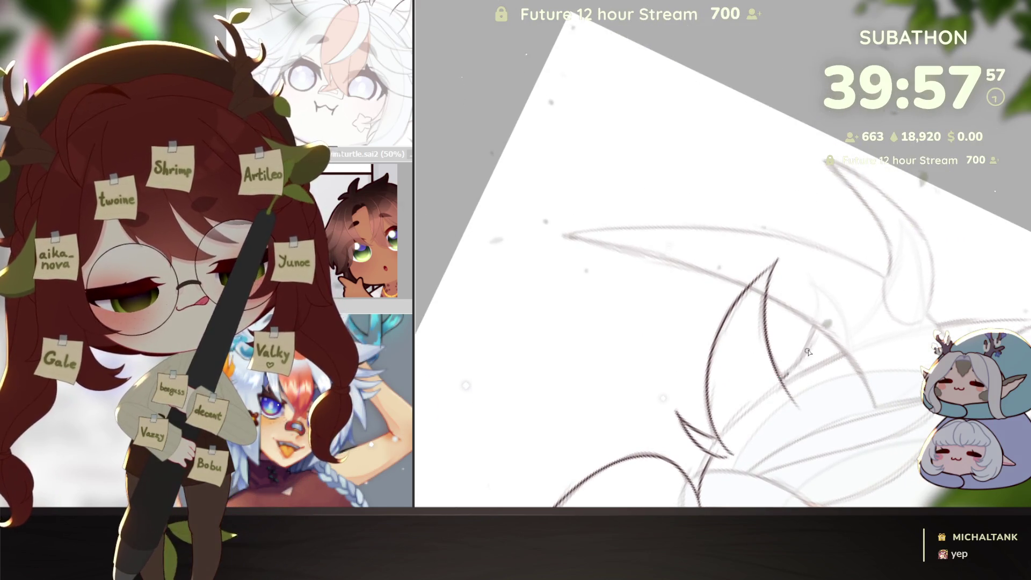
{"action": "mouse_move", "coordinate": [872, 408]}
{"action": "left_mouse_down"}
{"action": "mouse_move", "coordinate": [829, 500]}
{"action": "mouse_move", "coordinate": [745, 326]}
{"action": "left_mouse_up"}
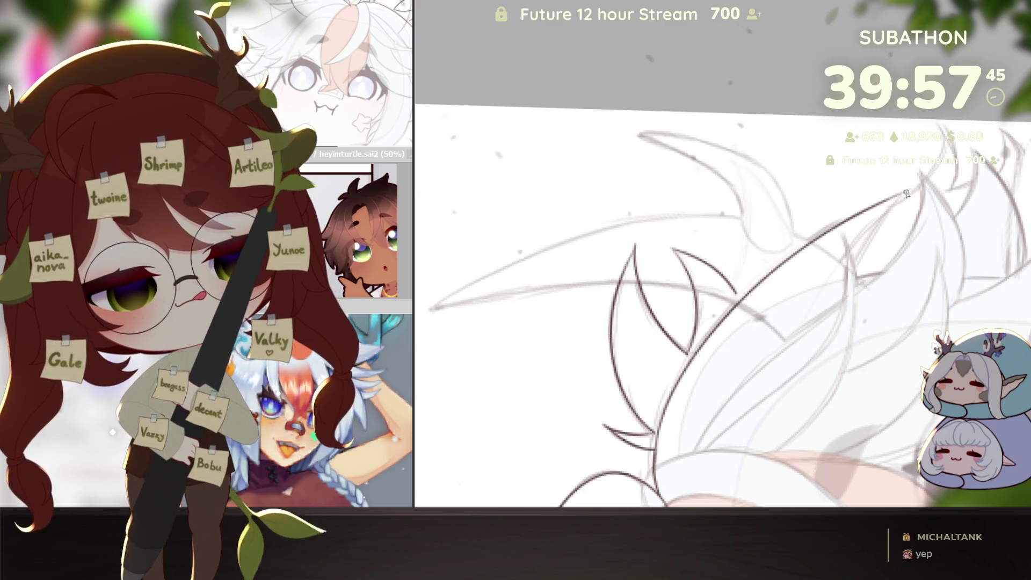
{"action": "left_click_drag", "start_coordinate": [840, 228], "coordinate": [903, 199]}
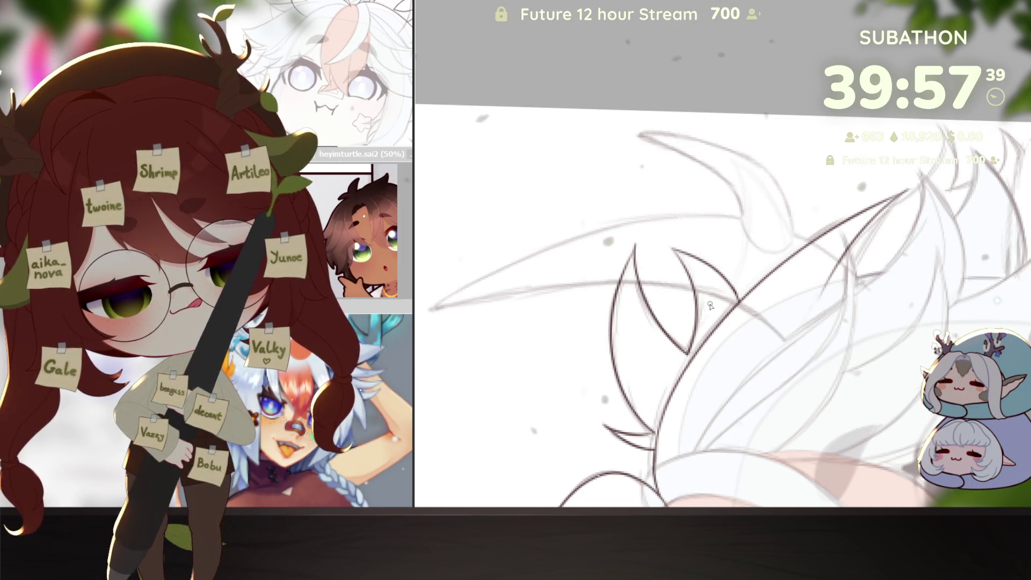
{"action": "left_click_drag", "start_coordinate": [710, 304], "coordinate": [797, 449]}
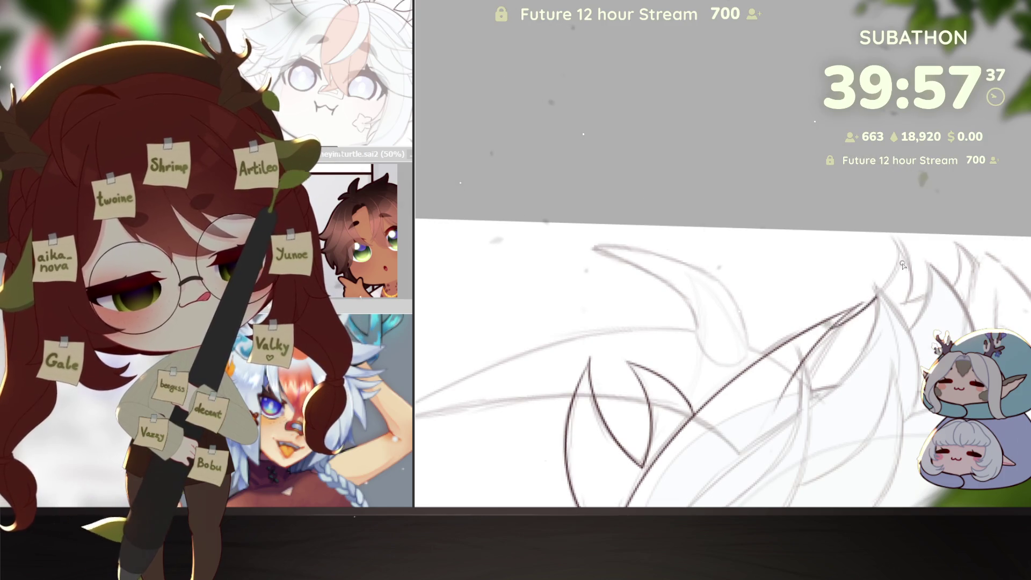
{"action": "left_click_drag", "start_coordinate": [900, 247], "coordinate": [911, 303]}
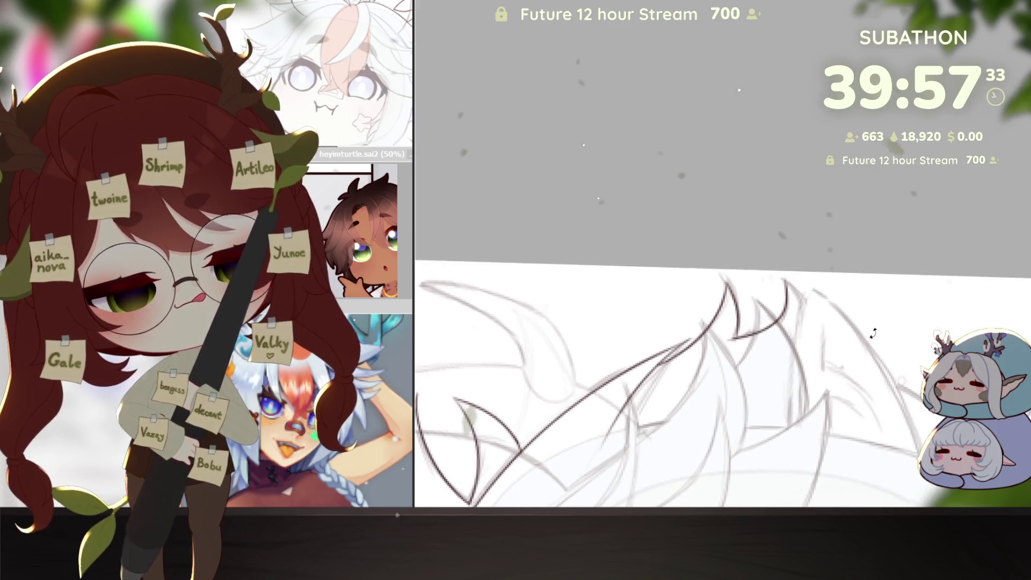
{"action": "left_click_drag", "start_coordinate": [989, 291], "coordinate": [780, 460]}
{"action": "key", "text": "Home"}
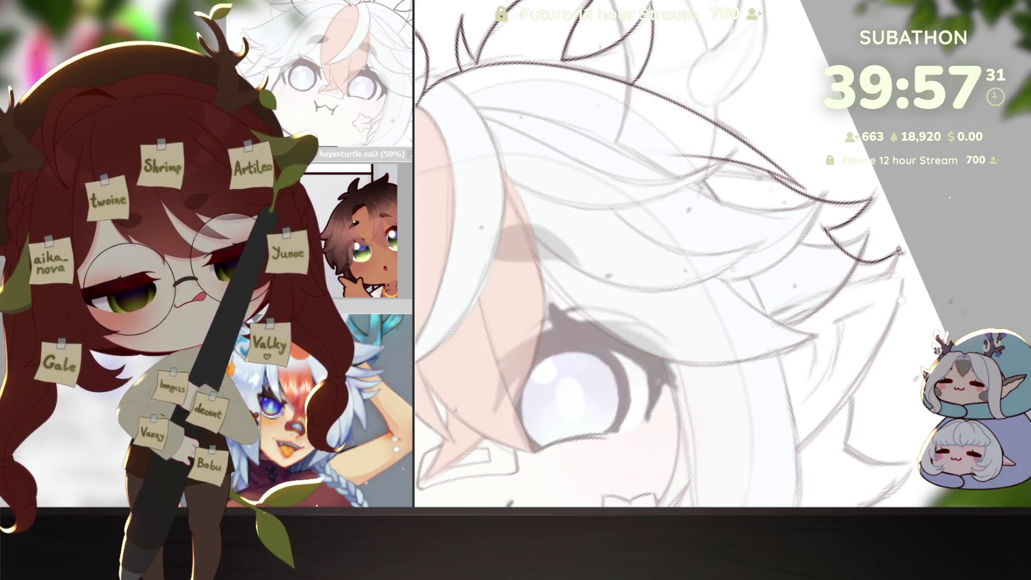
{"action": "scroll", "coordinate": [894, 310], "scroll_direction": "down", "scroll_amount": 2}
{"action": "scroll", "coordinate": [893, 311], "scroll_direction": "down", "scroll_amount": 2}
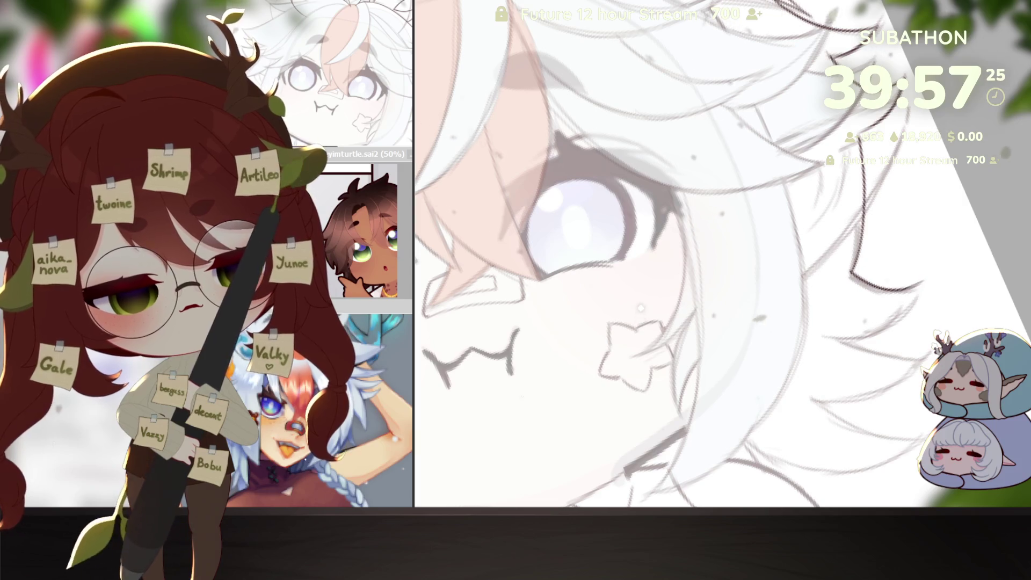
{"action": "key", "text": "Delete"}
{"action": "key", "text": "Delete"}
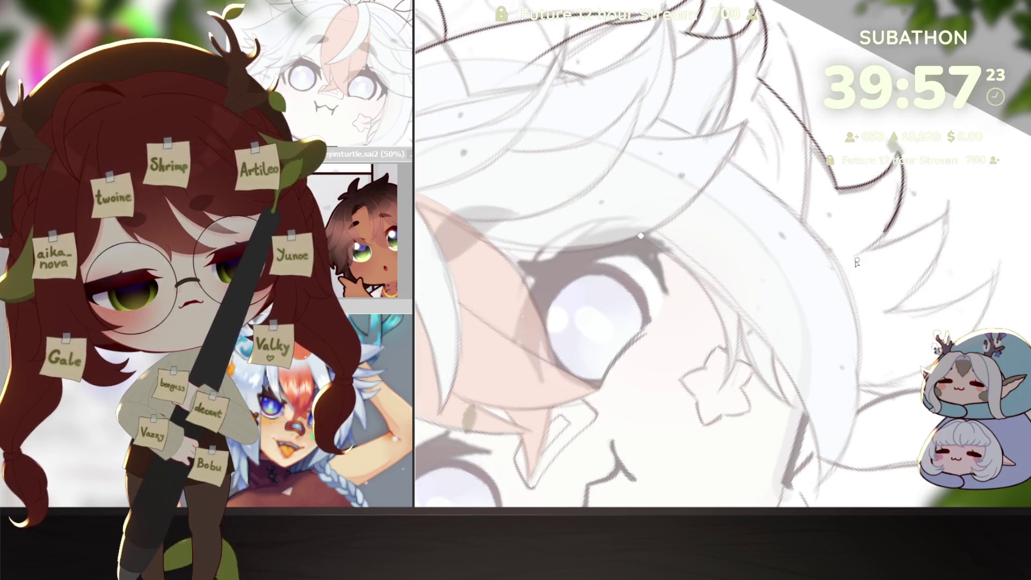
{"action": "key", "text": "Delete"}
{"action": "key", "text": "Delete"}
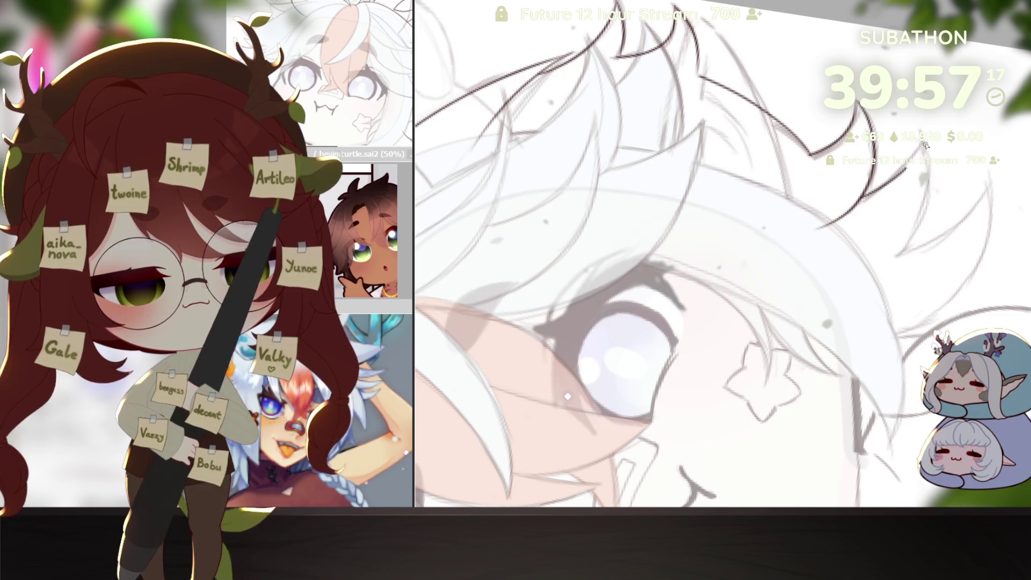
{"action": "mouse_move", "coordinate": [891, 253]}
{"action": "left_mouse_down"}
{"action": "mouse_move", "coordinate": [771, 447]}
{"action": "mouse_move", "coordinate": [826, 291]}
{"action": "left_mouse_up"}
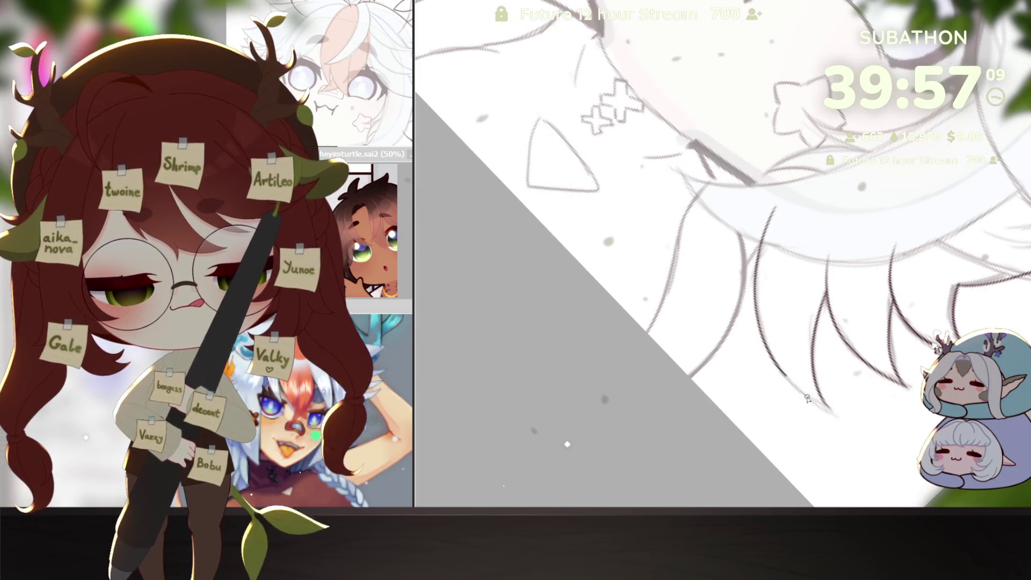
{"action": "left_click_drag", "start_coordinate": [750, 293], "coordinate": [836, 221]}
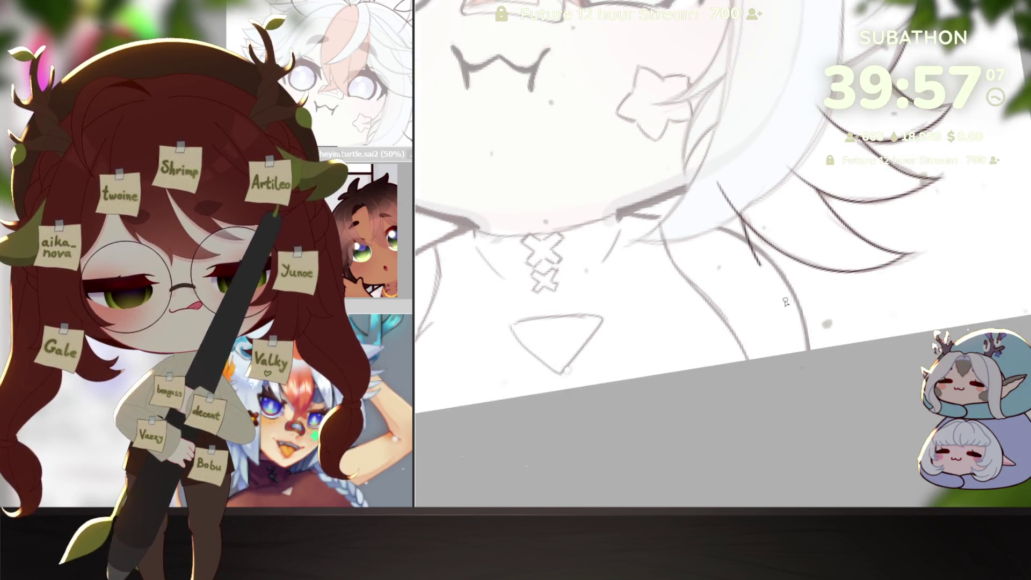
{"action": "mouse_move", "coordinate": [780, 297]}
{"action": "left_mouse_down"}
{"action": "mouse_move", "coordinate": [691, 345]}
{"action": "mouse_move", "coordinate": [877, 379]}
{"action": "left_mouse_up"}
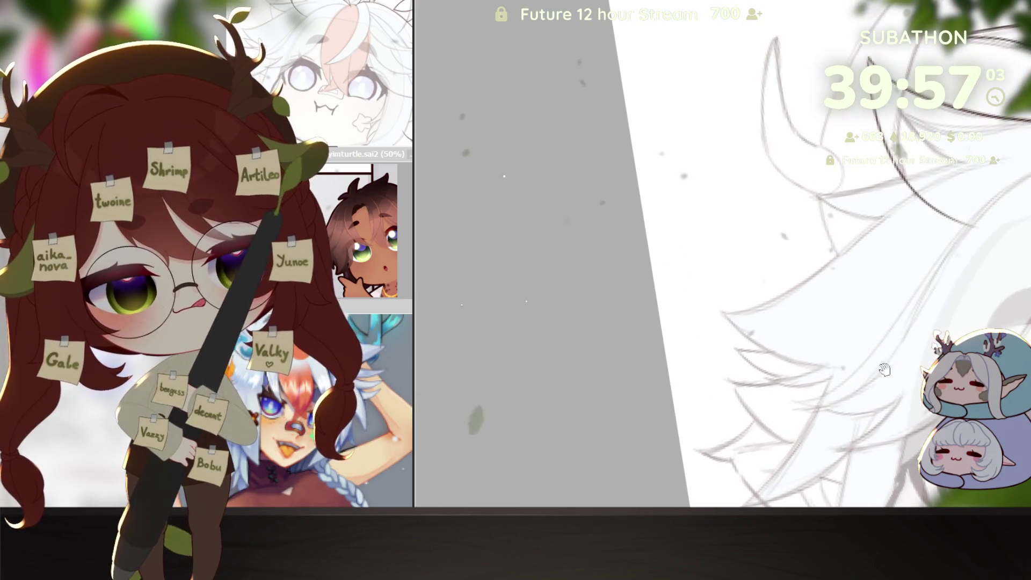
Ink dark lines along the side hair strands, redrawing one curved stroke after an undo.
{"action": "left_click_drag", "start_coordinate": [939, 262], "coordinate": [767, 301]}
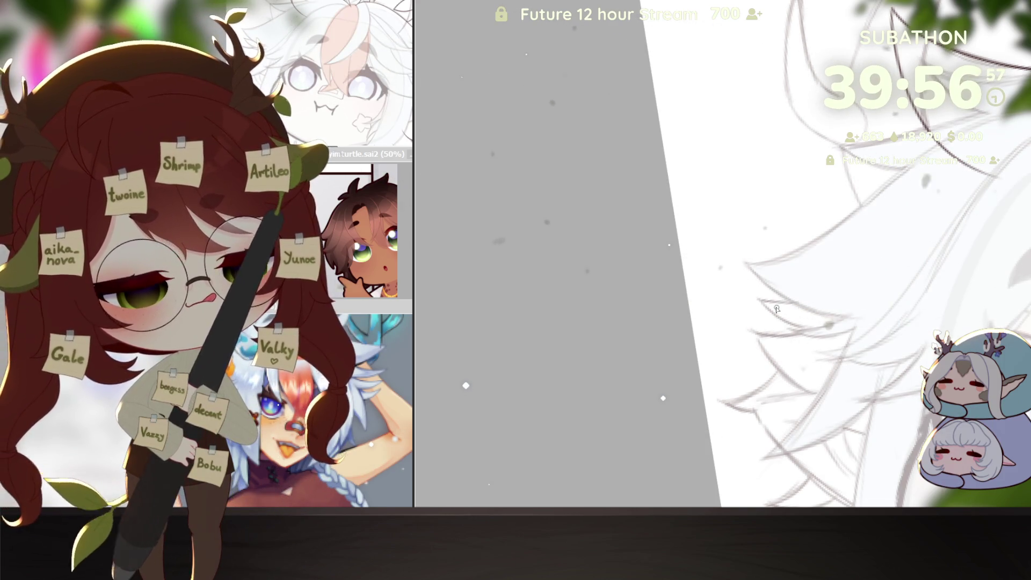
{"action": "left_click_drag", "start_coordinate": [927, 214], "coordinate": [864, 219]}
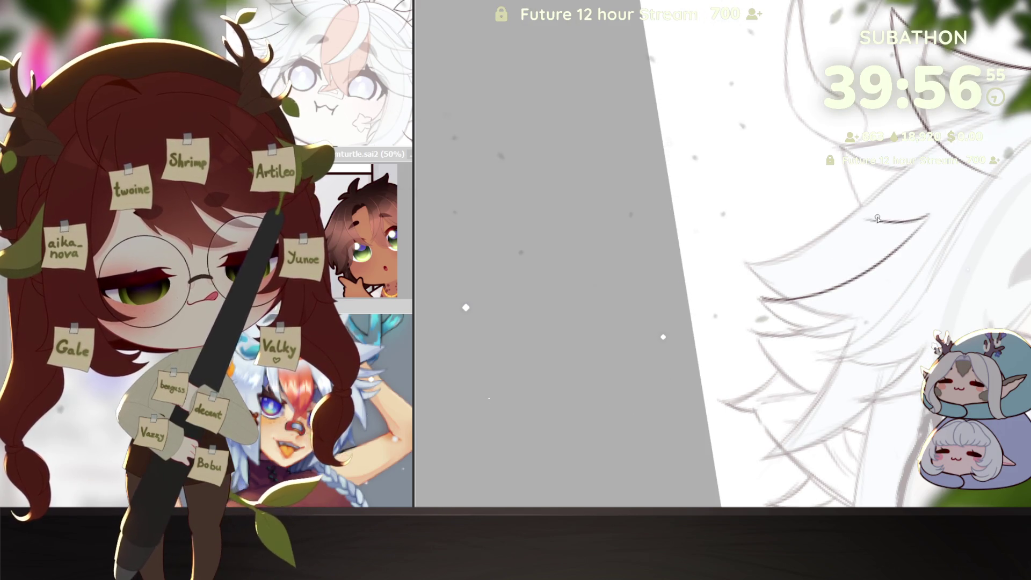
{"action": "left_click_drag", "start_coordinate": [865, 316], "coordinate": [929, 247]}
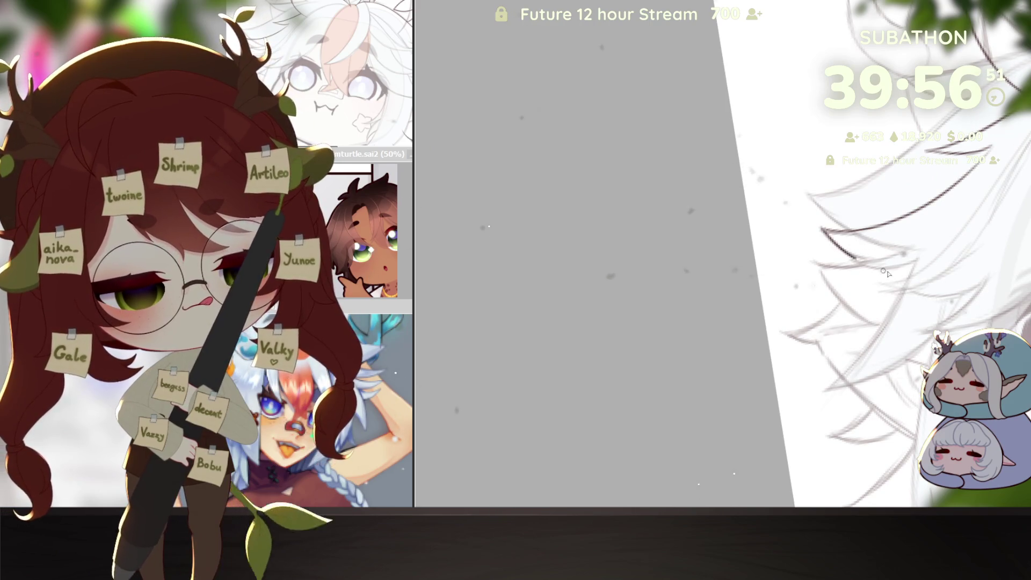
{"action": "left_click_drag", "start_coordinate": [823, 232], "coordinate": [901, 272]}
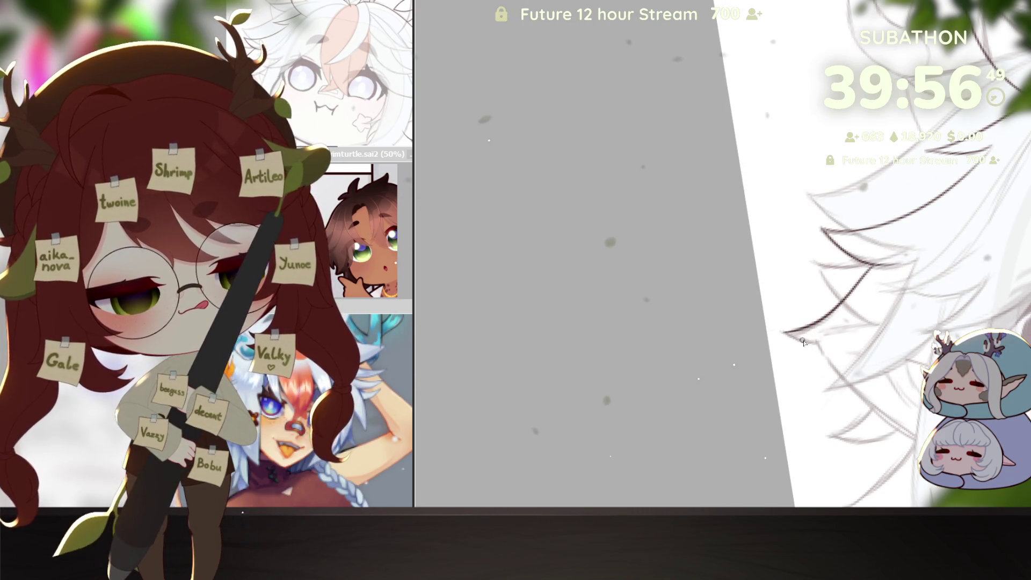
{"action": "left_click_drag", "start_coordinate": [911, 323], "coordinate": [909, 247]}
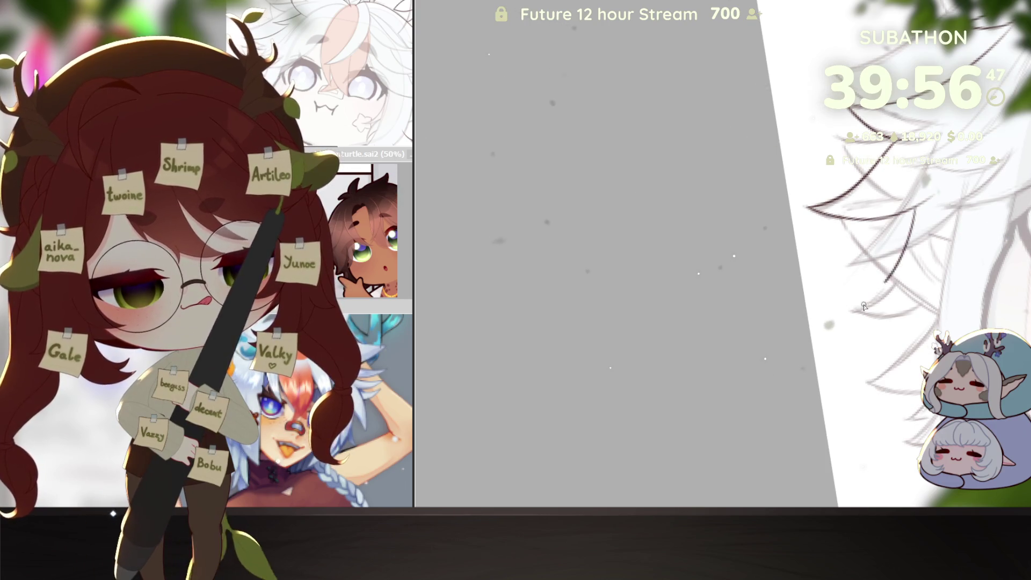
{"action": "key", "text": "ctrl+z"}
{"action": "left_click_drag", "start_coordinate": [856, 311], "coordinate": [927, 211]}
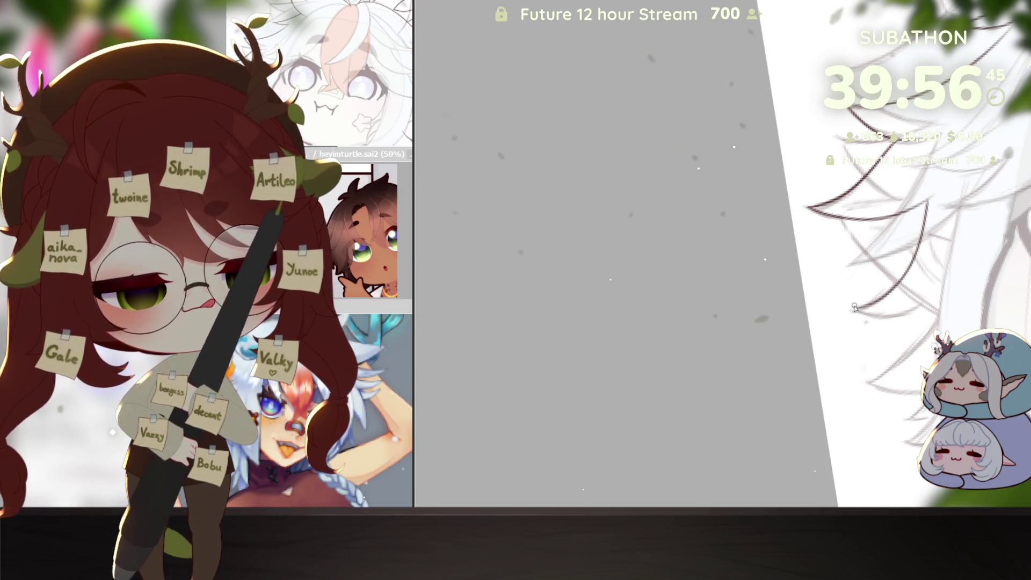
Pan down the head and ink dark lines on the lower hair strands by the neck.
{"action": "left_click_drag", "start_coordinate": [898, 325], "coordinate": [776, 254]}
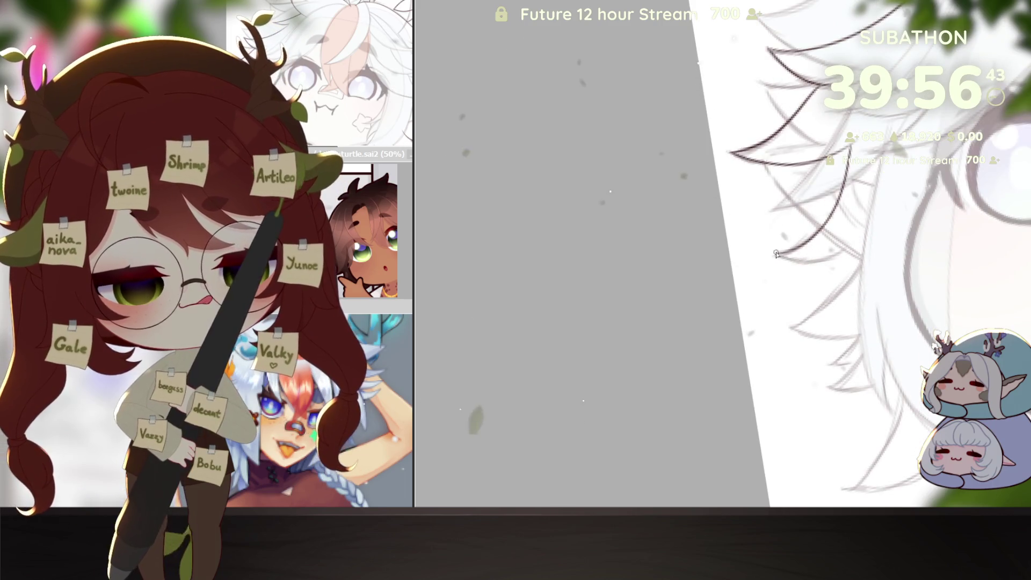
{"action": "left_click_drag", "start_coordinate": [864, 248], "coordinate": [844, 270]}
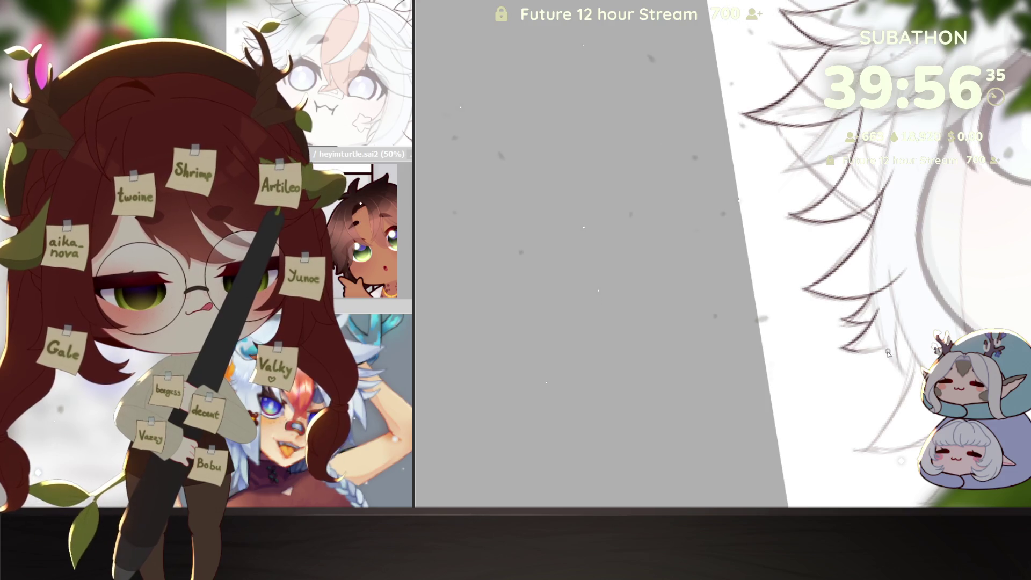
{"action": "left_click_drag", "start_coordinate": [919, 314], "coordinate": [882, 346]}
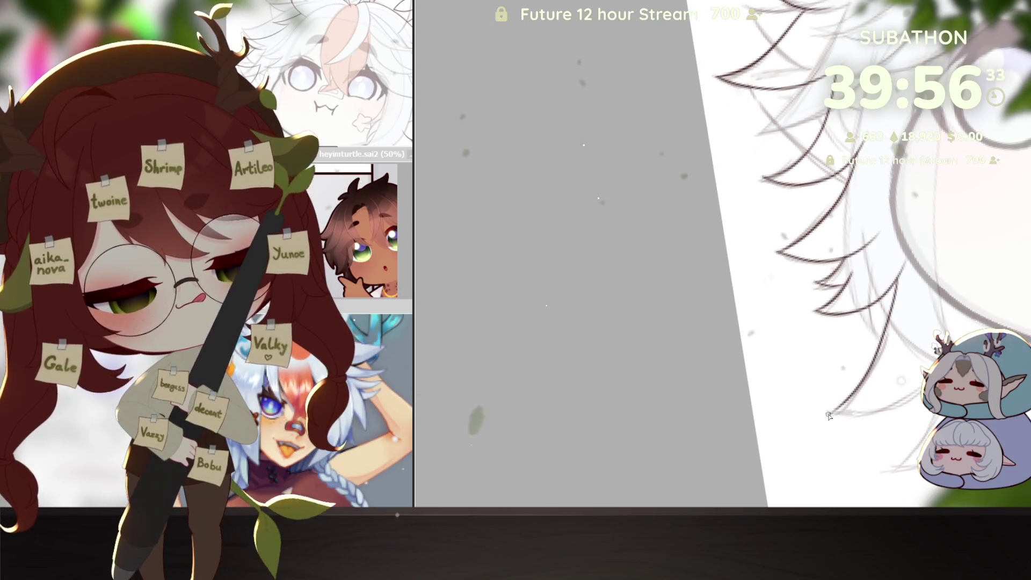
{"action": "scroll", "coordinate": [853, 315], "scroll_direction": "up", "scroll_amount": 2}
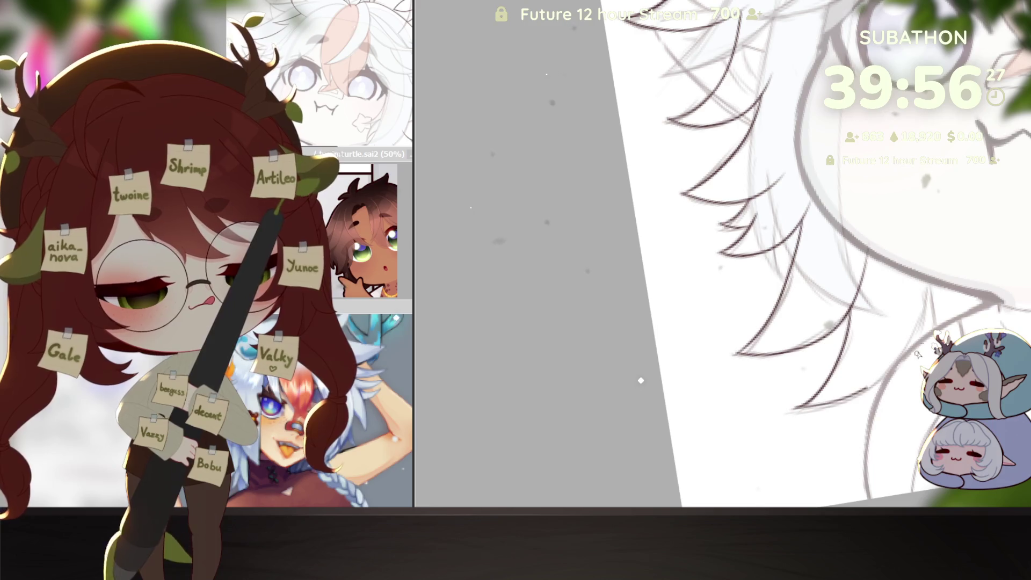
{"action": "scroll", "coordinate": [903, 347], "scroll_direction": "up", "scroll_amount": 2}
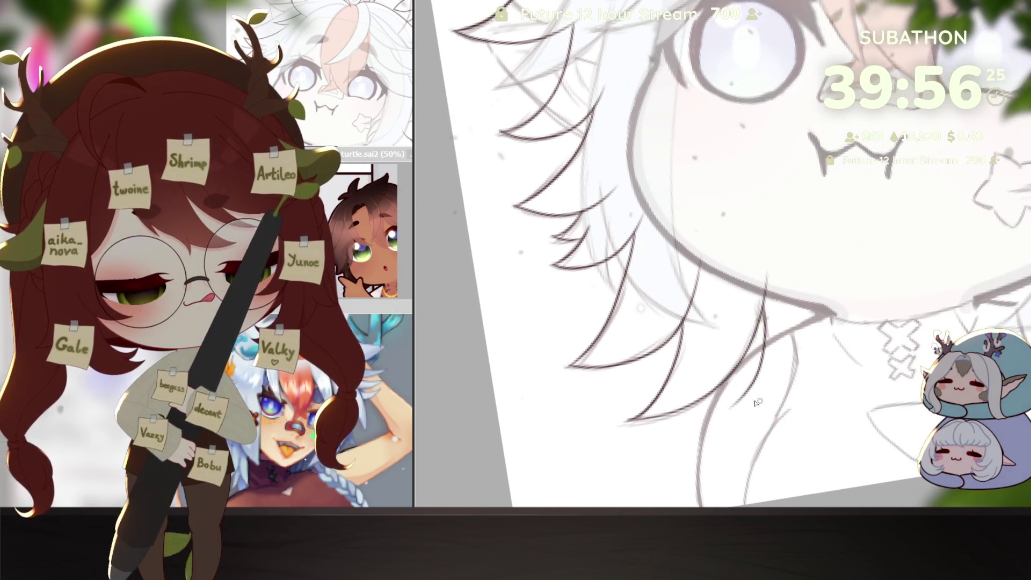
{"action": "mouse_move", "coordinate": [775, 400]}
{"action": "left_mouse_down"}
{"action": "mouse_move", "coordinate": [853, 337]}
{"action": "mouse_move", "coordinate": [810, 405]}
{"action": "left_mouse_up"}
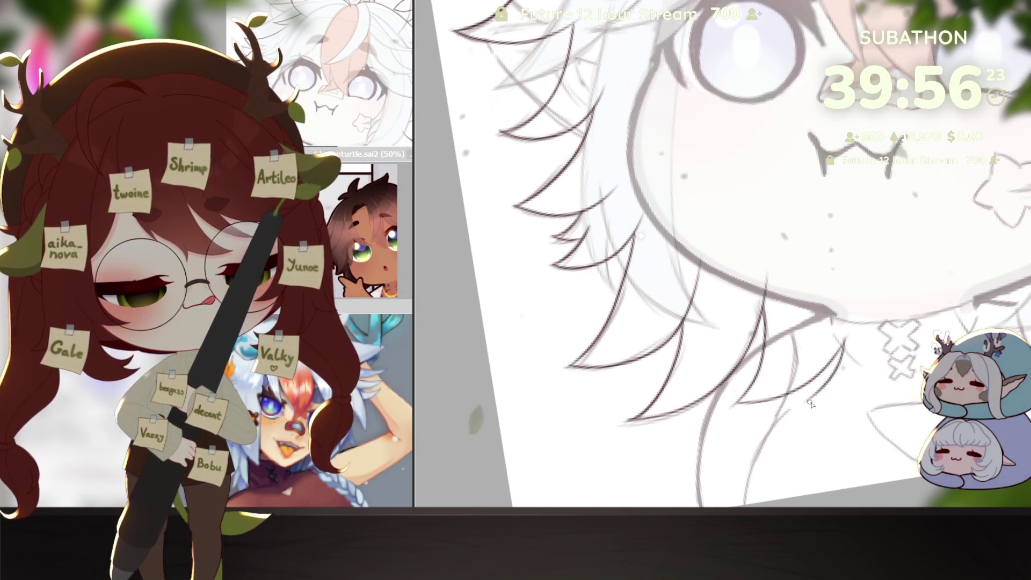
{"action": "scroll", "coordinate": [830, 378], "scroll_direction": "down", "scroll_amount": 1}
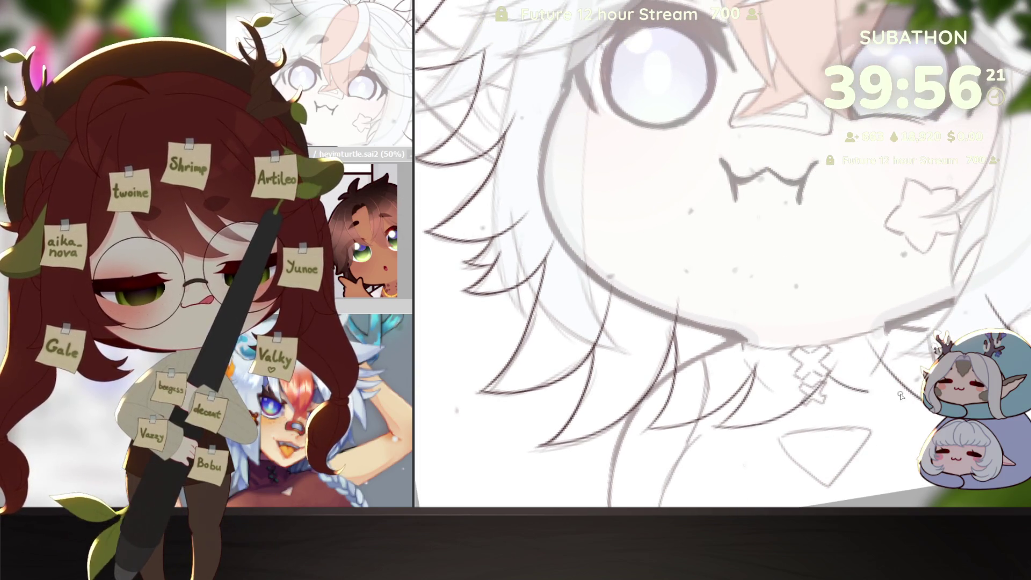
{"action": "scroll", "coordinate": [567, 455], "scroll_direction": "down", "scroll_amount": 3}
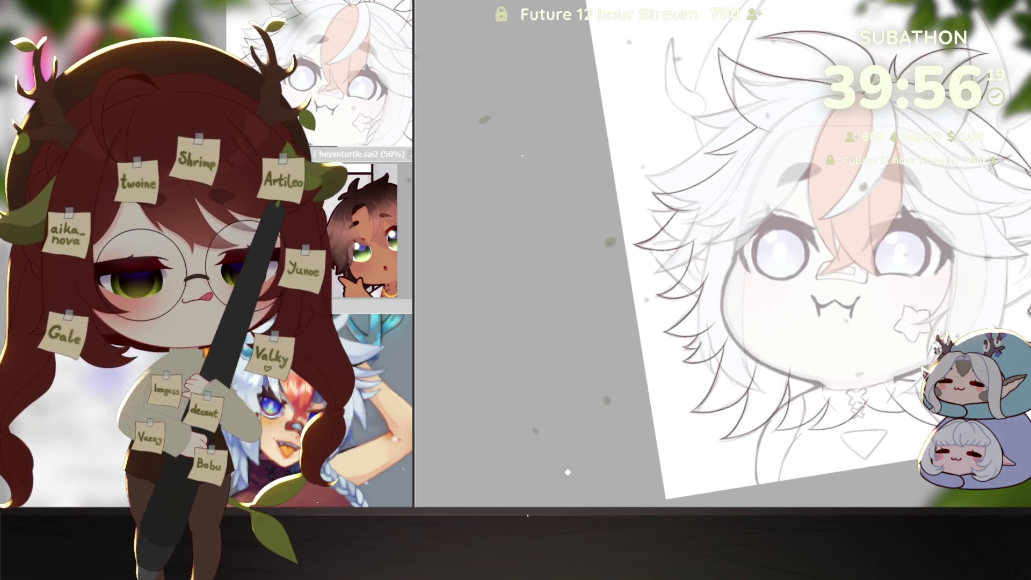
Show the blue background, invert-select the whole hair and head shape, and fill it dark red.
{"action": "left_click", "coordinate": [565, 395]}
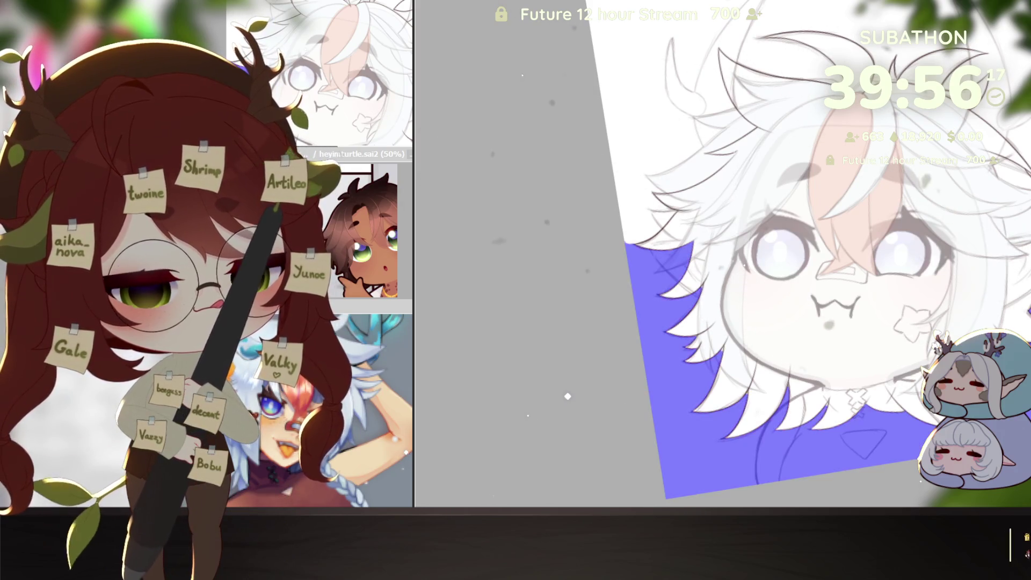
{"action": "scroll", "coordinate": [567, 361], "scroll_direction": "up", "scroll_amount": 1}
{"action": "left_click_drag", "start_coordinate": [657, 133], "coordinate": [564, 129]}
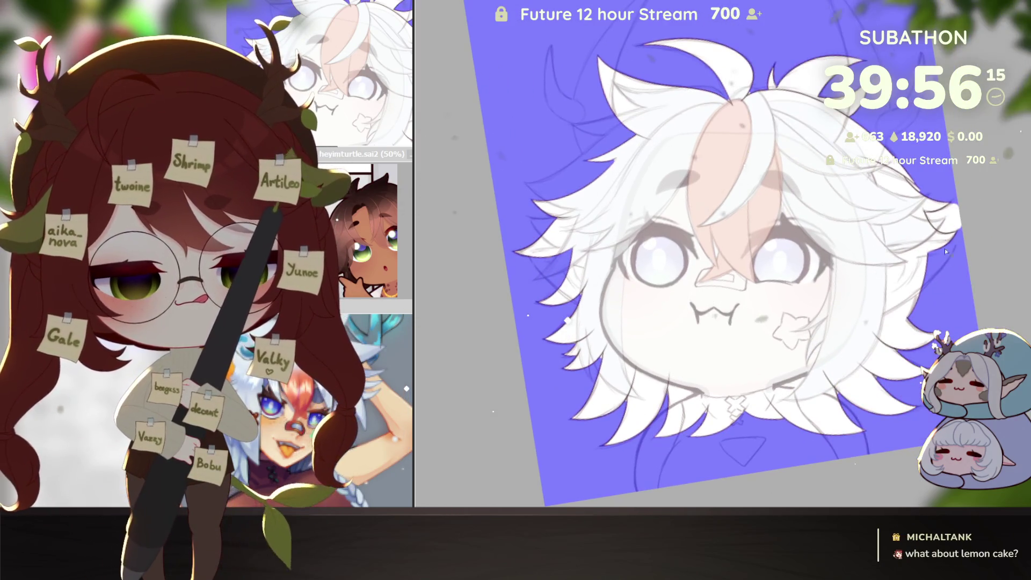
{"action": "scroll", "coordinate": [978, 241], "scroll_direction": "up", "scroll_amount": 1}
{"action": "scroll", "coordinate": [983, 275], "scroll_direction": "up", "scroll_amount": 2}
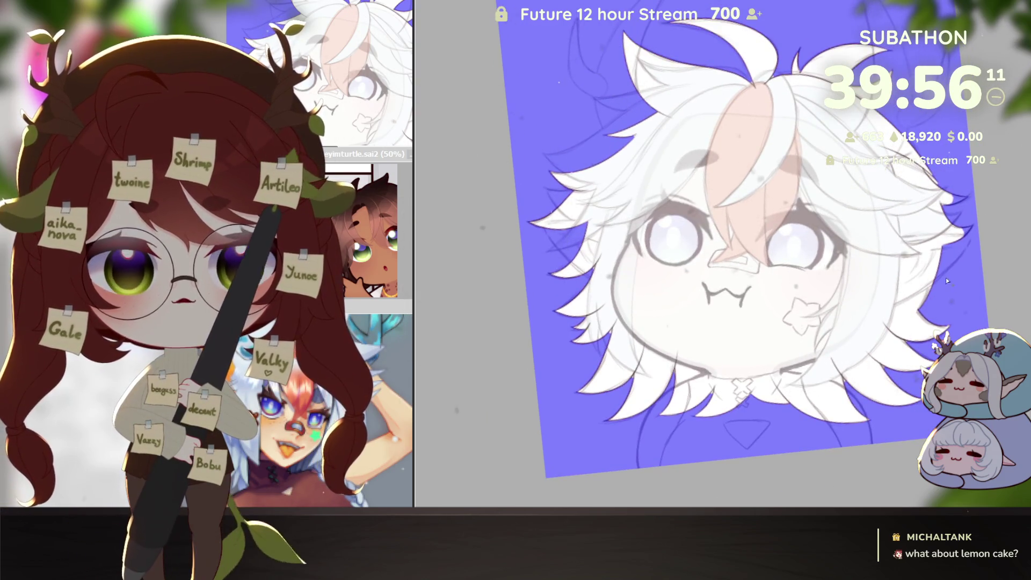
{"action": "key", "text": "ctrl+i"}
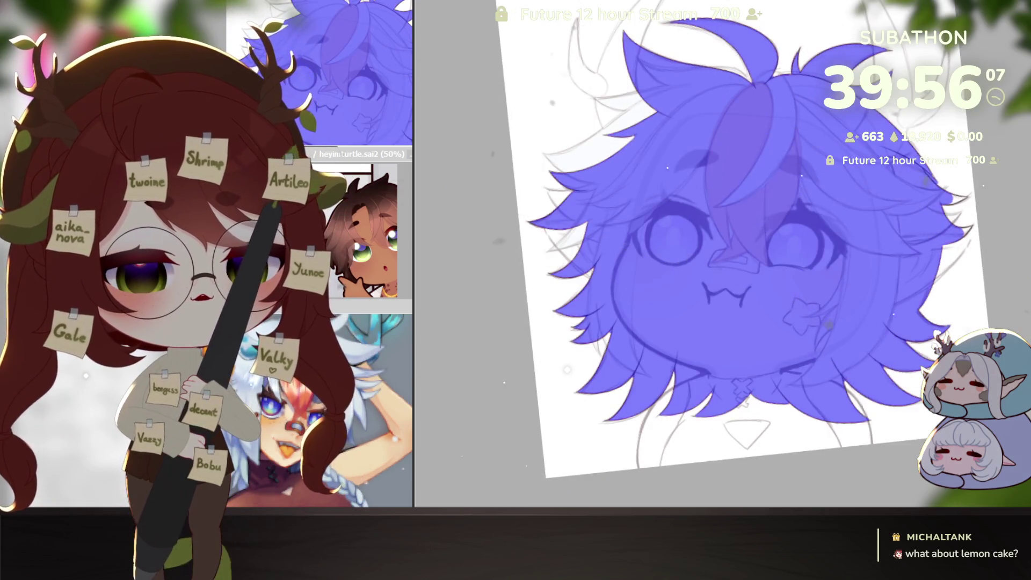
{"action": "key", "text": "alt+Delete"}
{"action": "scroll", "coordinate": [861, 407], "scroll_direction": "up", "scroll_amount": 3}
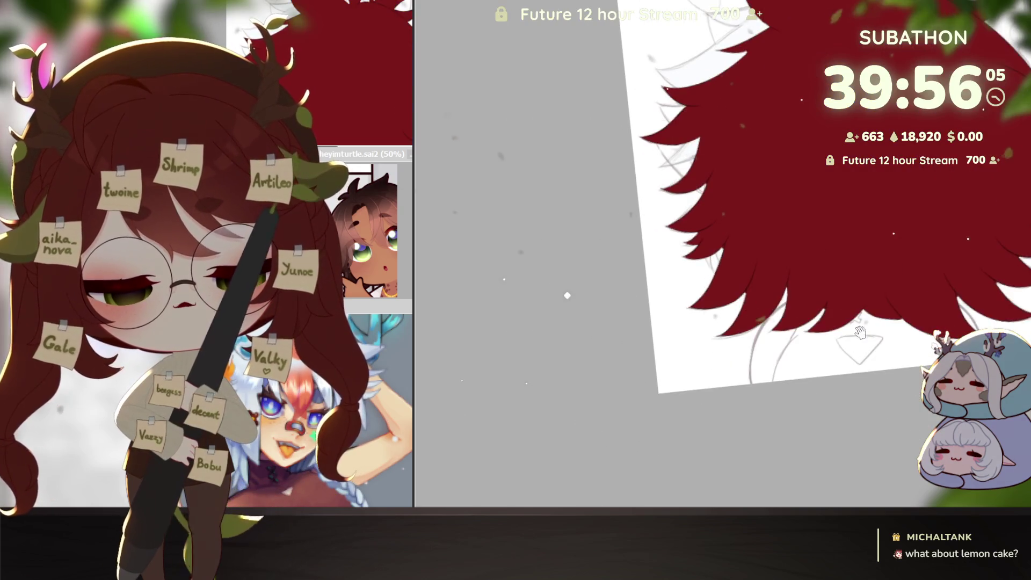
{"action": "scroll", "coordinate": [846, 339], "scroll_direction": "up", "scroll_amount": 2}
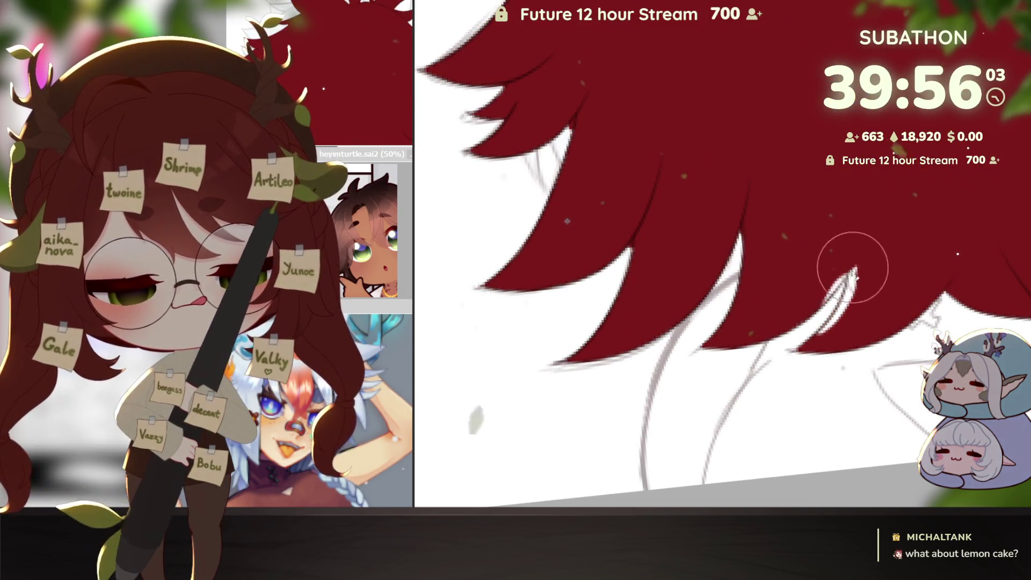
Erase stray red at a hair tip and reposition the spiky strands, rotating the view as needed.
{"action": "left_click_drag", "start_coordinate": [855, 274], "coordinate": [829, 289]}
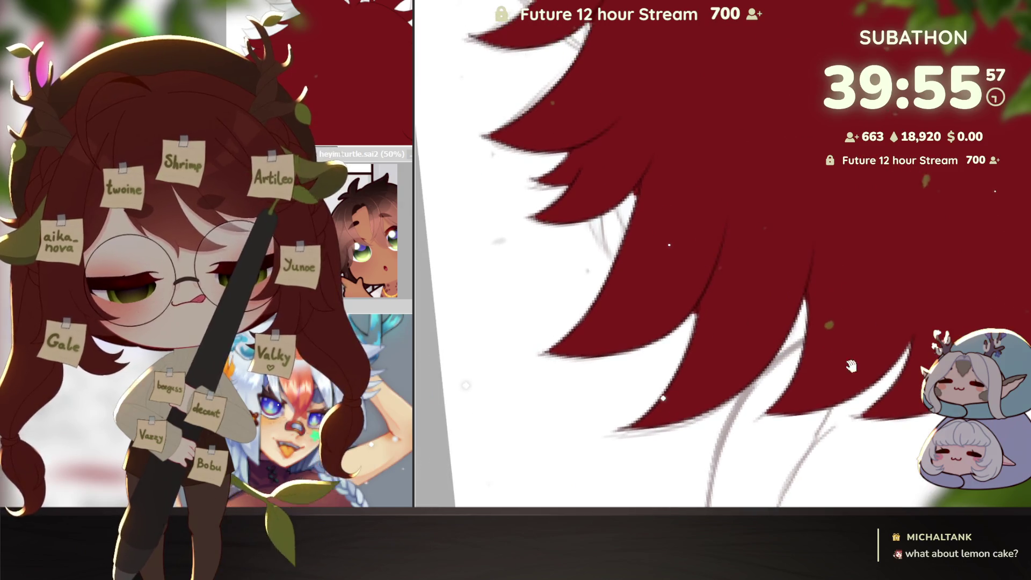
{"action": "key", "text": "Delete"}
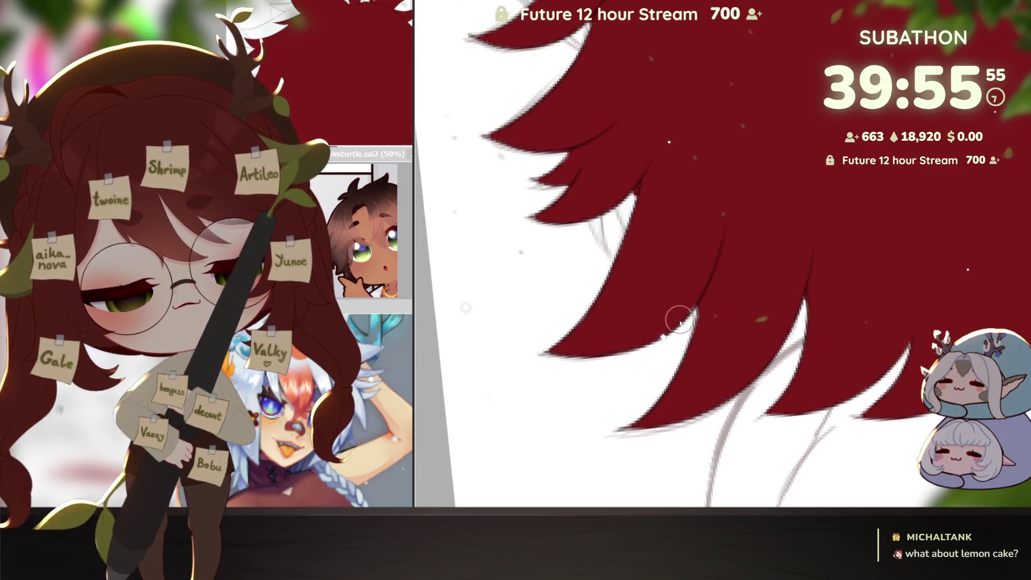
{"action": "left_click_drag", "start_coordinate": [693, 303], "coordinate": [806, 253]}
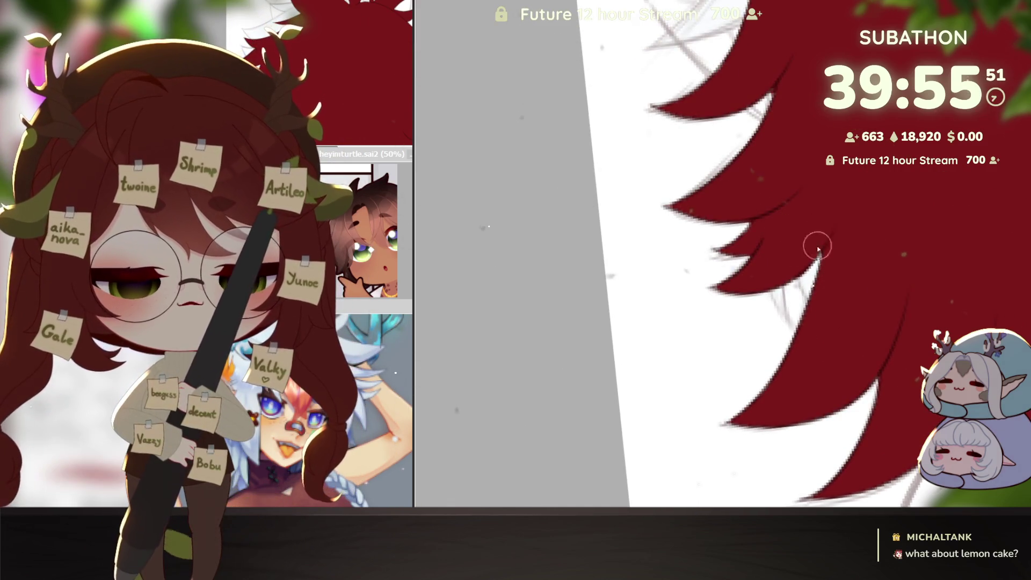
{"action": "scroll", "coordinate": [823, 232], "scroll_direction": "down", "scroll_amount": 2}
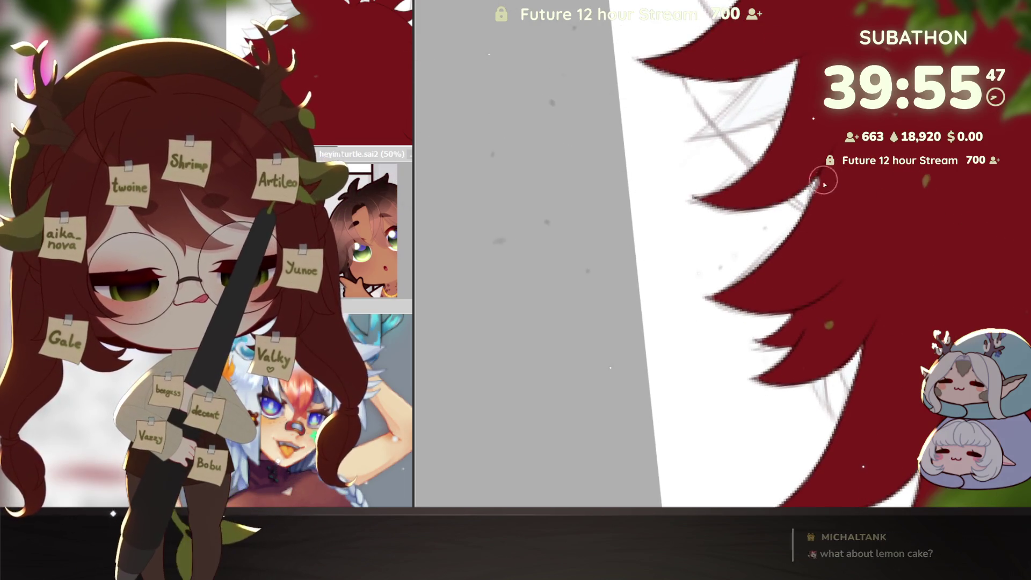
{"action": "scroll", "coordinate": [817, 182], "scroll_direction": "up", "scroll_amount": 2}
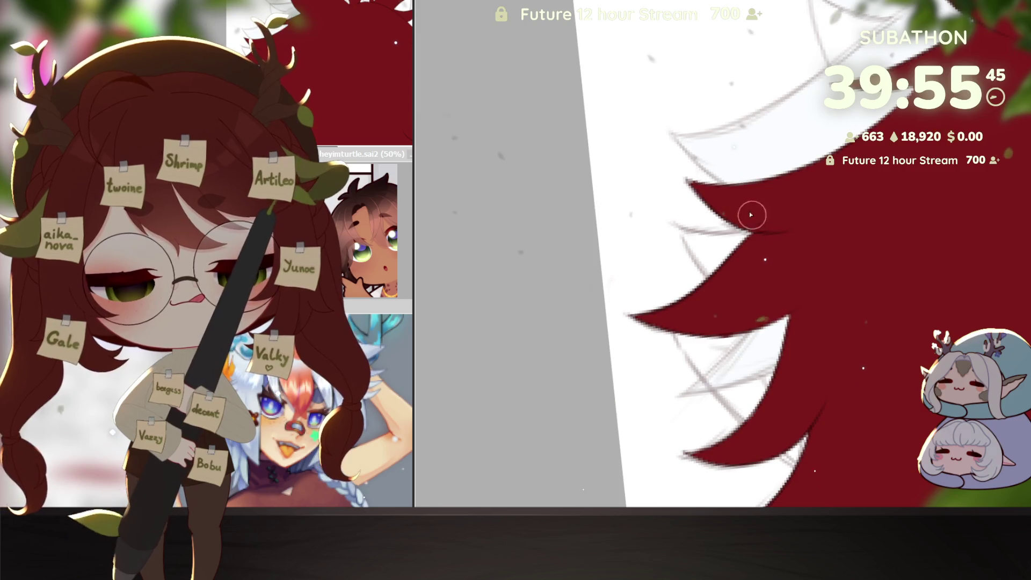
{"action": "scroll", "coordinate": [833, 293], "scroll_direction": "up", "scroll_amount": 2}
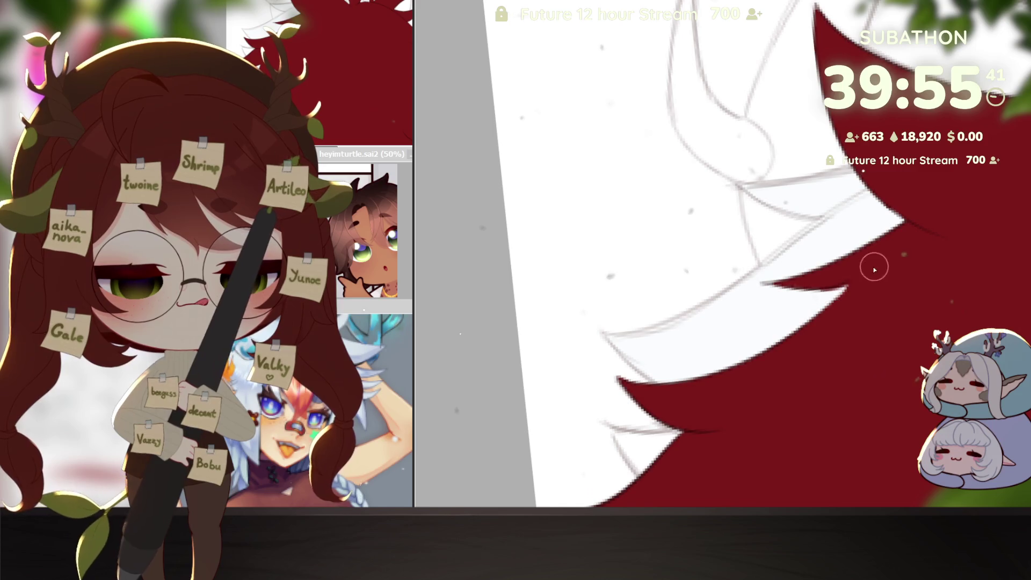
{"action": "scroll", "coordinate": [862, 274], "scroll_direction": "up", "scroll_amount": 1}
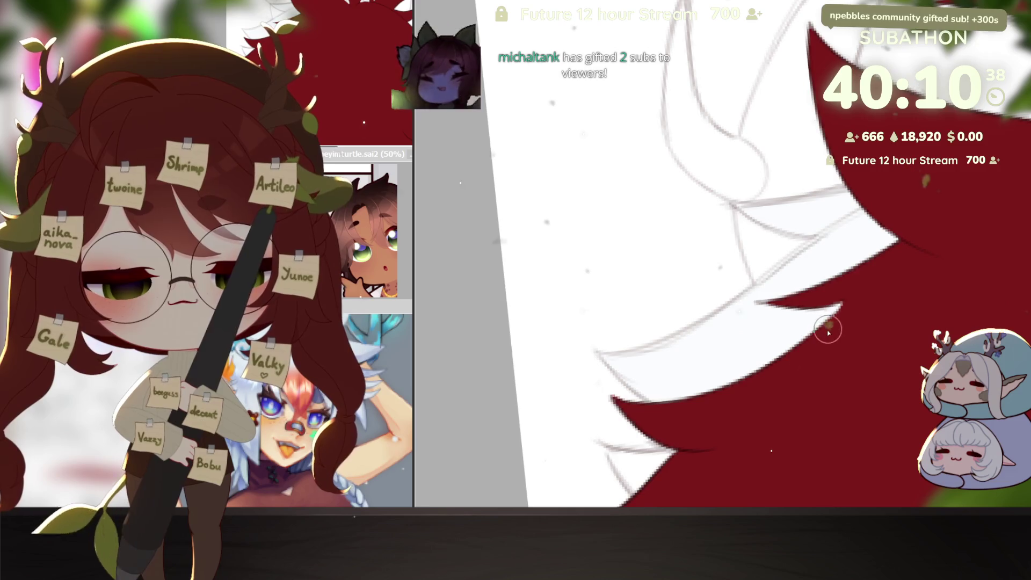
Work along the upper hair edge, panning and rotating the canvas to reach each strand tip.
{"action": "left_click_drag", "start_coordinate": [921, 226], "coordinate": [830, 351]}
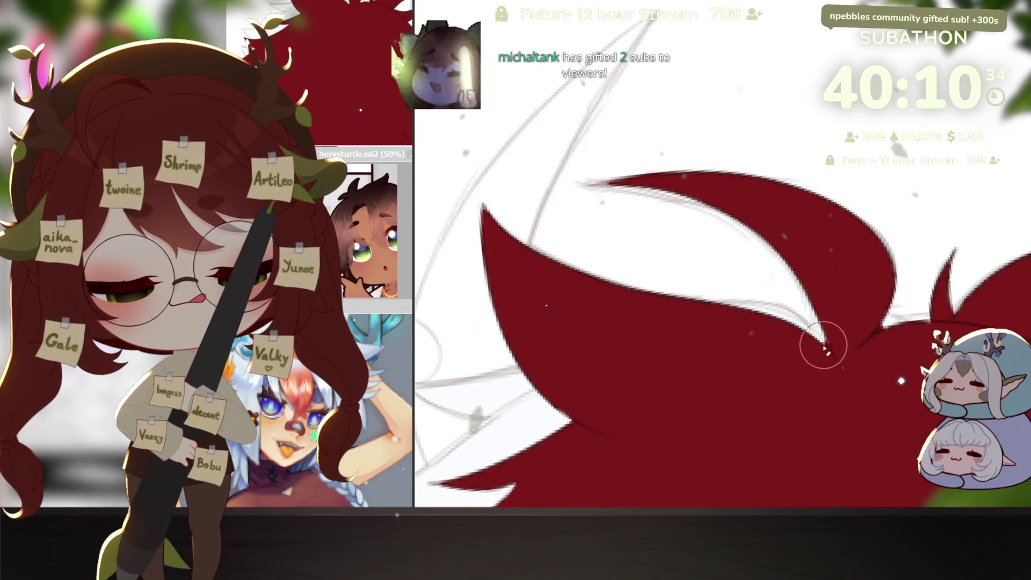
{"action": "left_click_drag", "start_coordinate": [836, 377], "coordinate": [833, 336]}
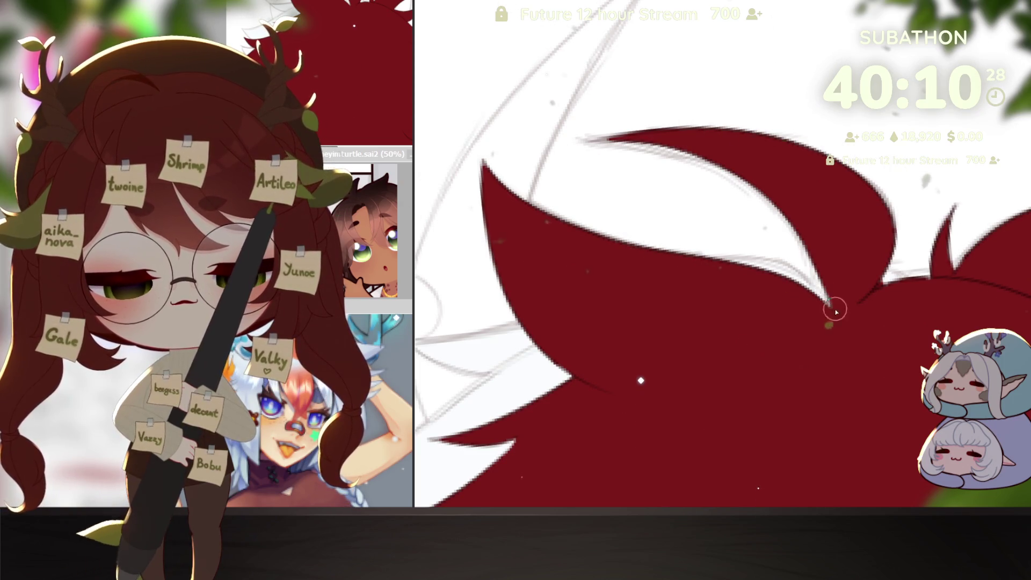
{"action": "left_click_drag", "start_coordinate": [832, 287], "coordinate": [847, 220]}
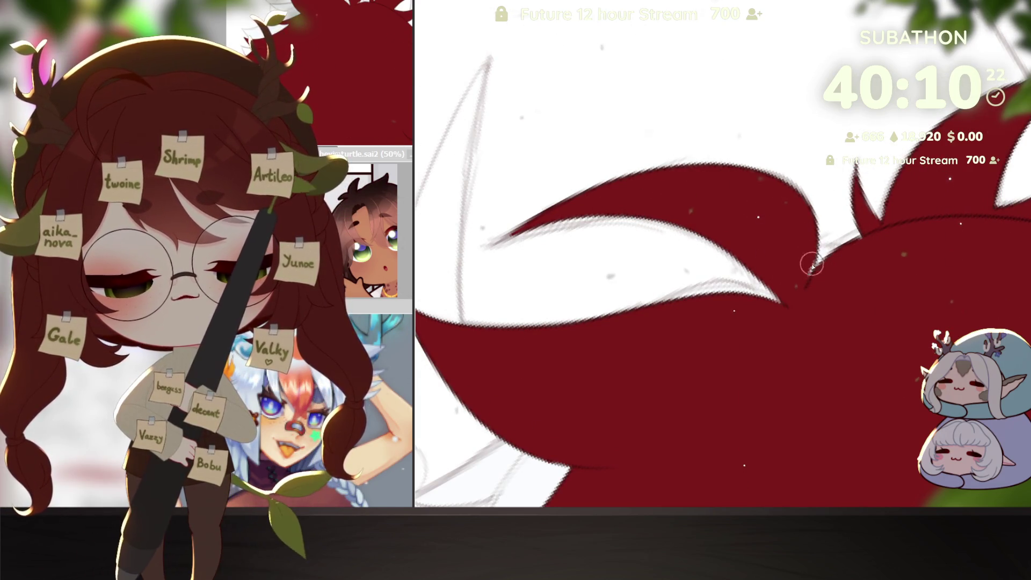
{"action": "mouse_move", "coordinate": [804, 300]}
{"action": "left_mouse_down"}
{"action": "mouse_move", "coordinate": [837, 299]}
{"action": "mouse_move", "coordinate": [871, 346]}
{"action": "left_mouse_up"}
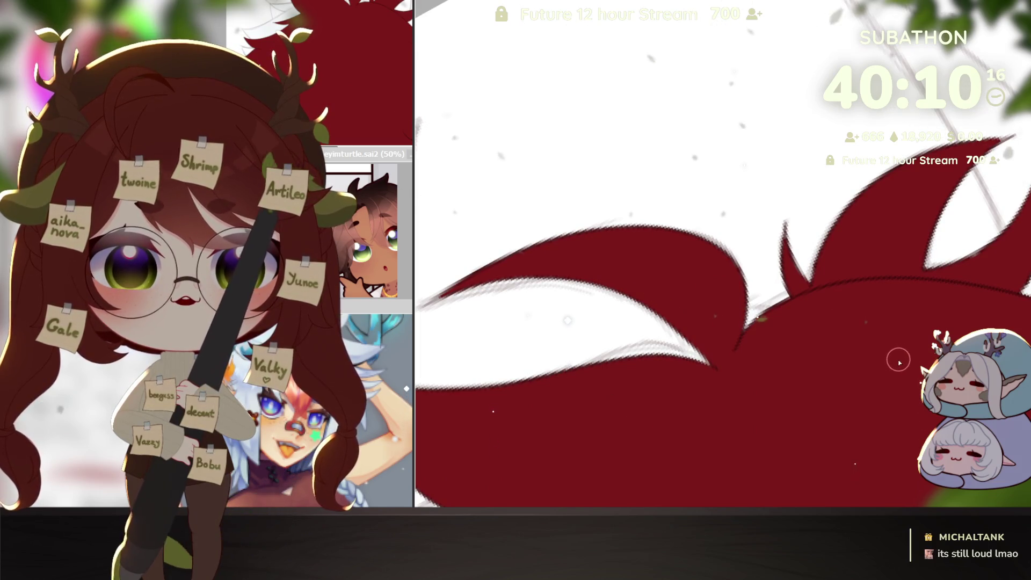
{"action": "left_click_drag", "start_coordinate": [911, 352], "coordinate": [872, 321]}
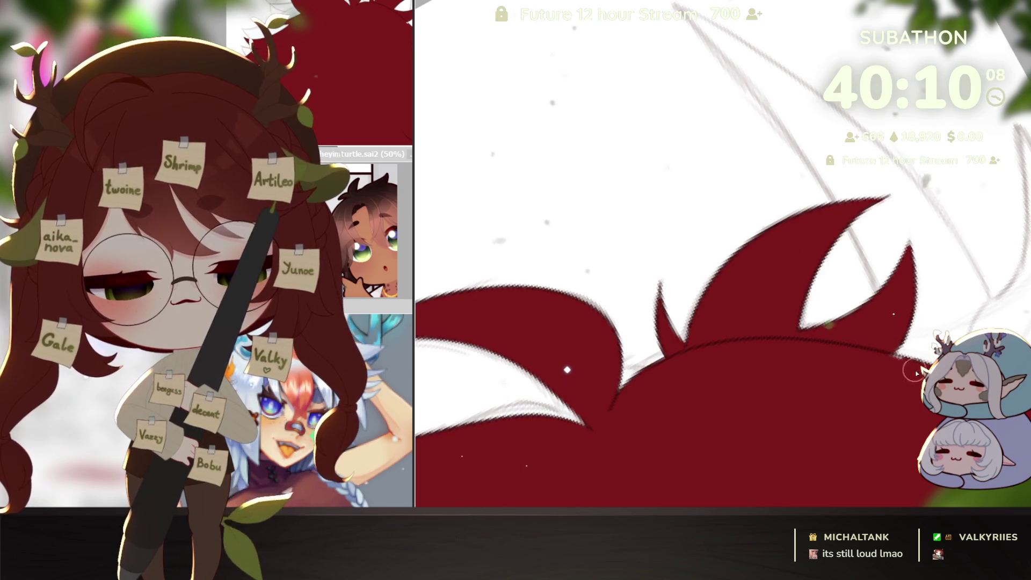
{"action": "key", "text": "End"}
{"action": "key", "text": "End"}
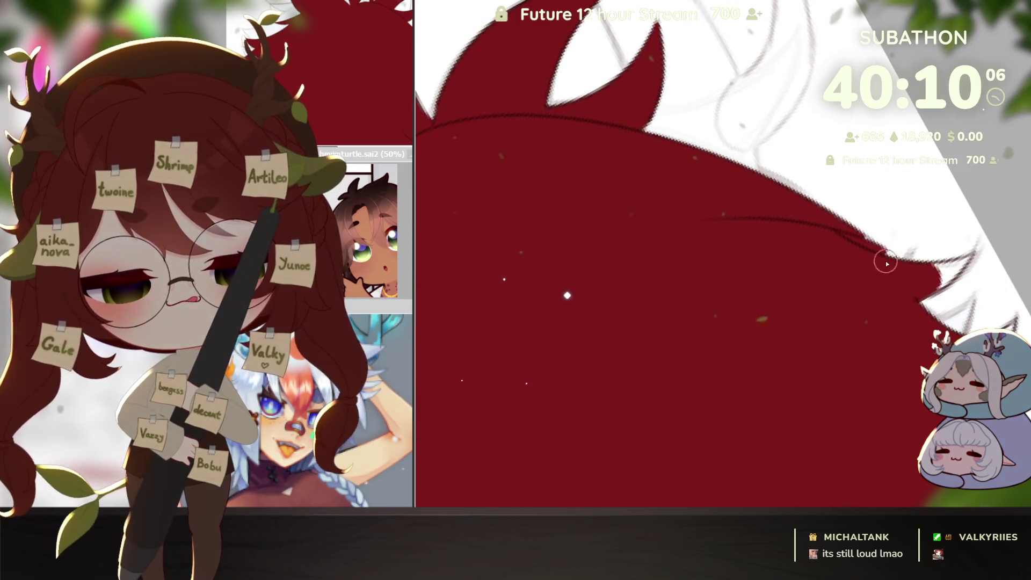
{"action": "key", "text": "End"}
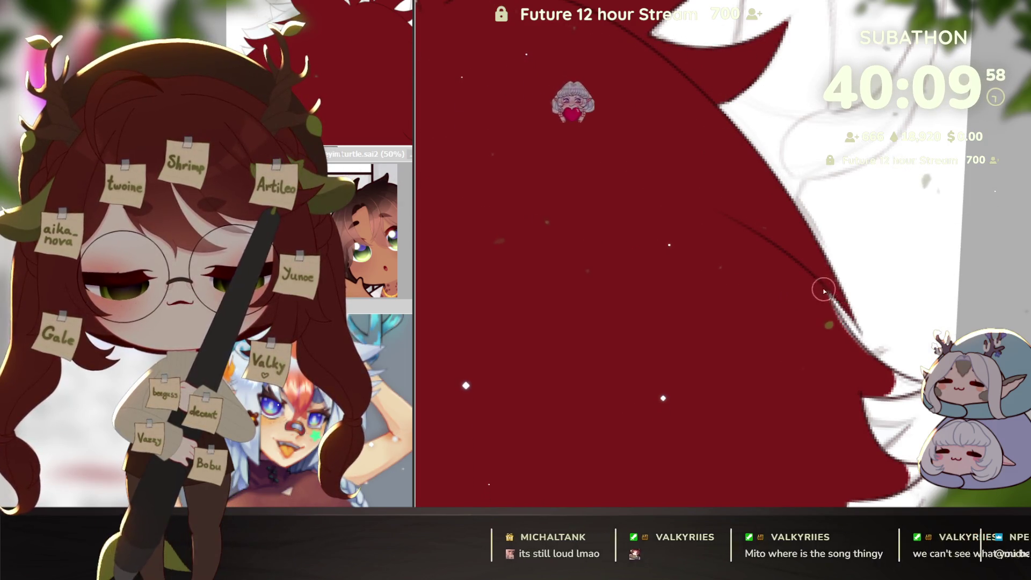
Reshape a tapered strand tip on the lower edge and bring the whole lower hair edge into view.
{"action": "key", "text": "Delete"}
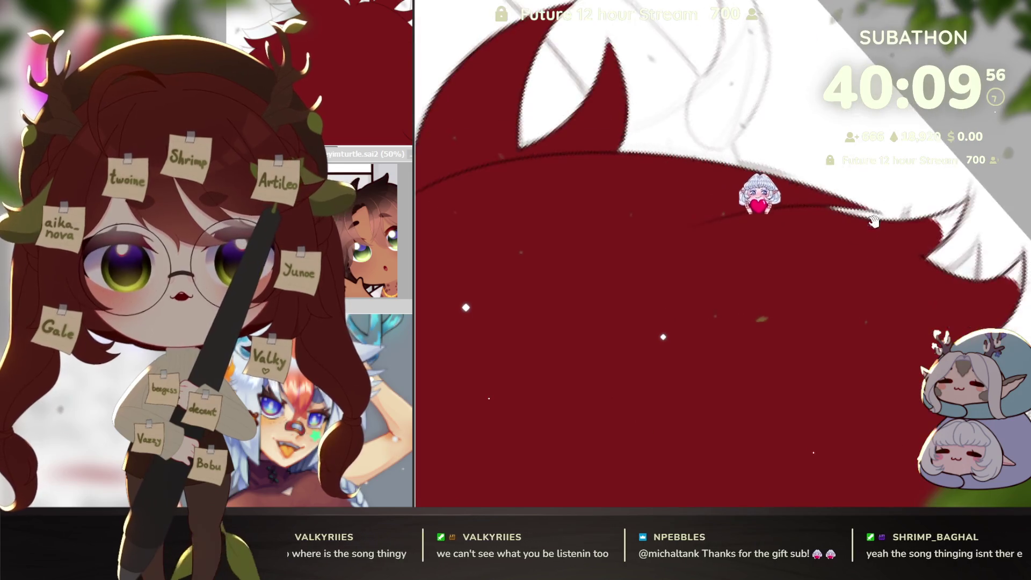
{"action": "key", "text": "Delete"}
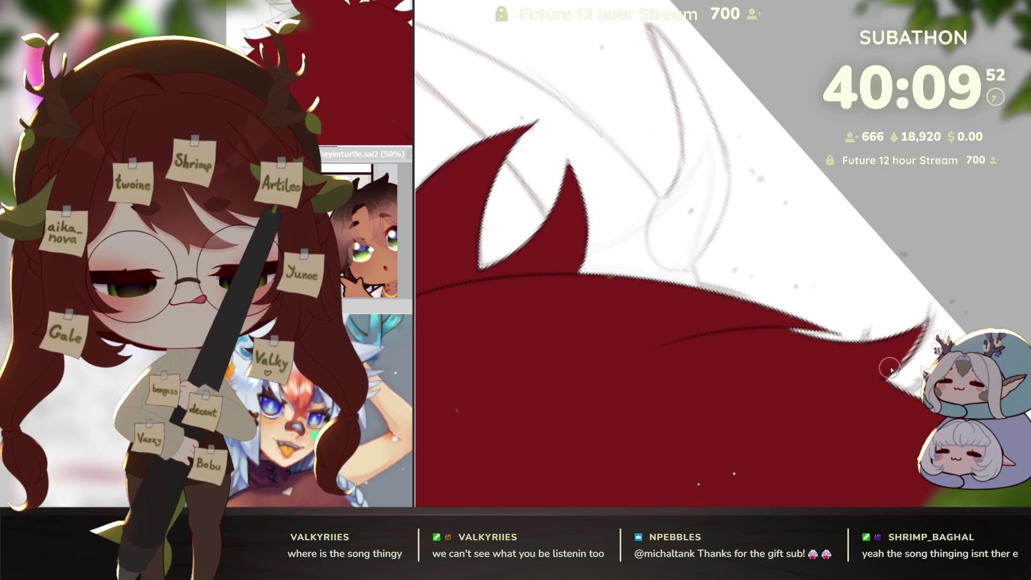
{"action": "mouse_move", "coordinate": [923, 326]}
{"action": "left_mouse_down"}
{"action": "mouse_move", "coordinate": [908, 448]}
{"action": "mouse_move", "coordinate": [916, 257]}
{"action": "left_mouse_up"}
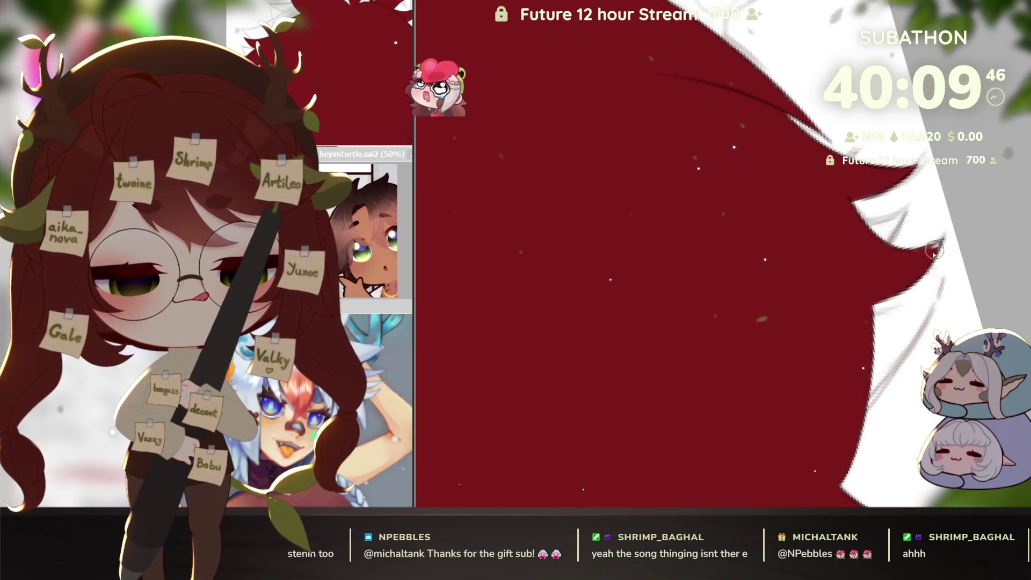
{"action": "left_click_drag", "start_coordinate": [923, 257], "coordinate": [974, 322]}
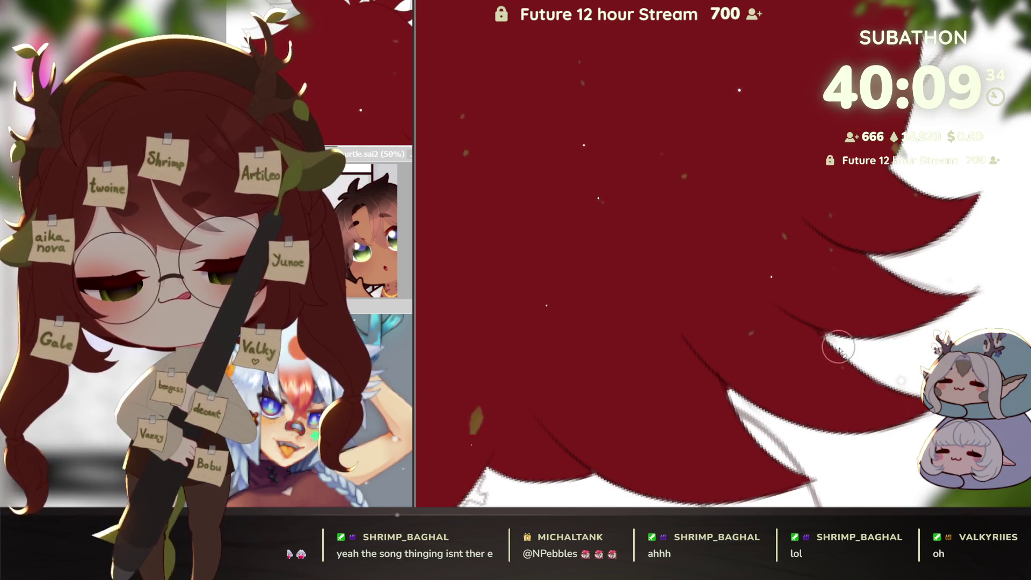
{"action": "left_click_drag", "start_coordinate": [812, 356], "coordinate": [817, 306]}
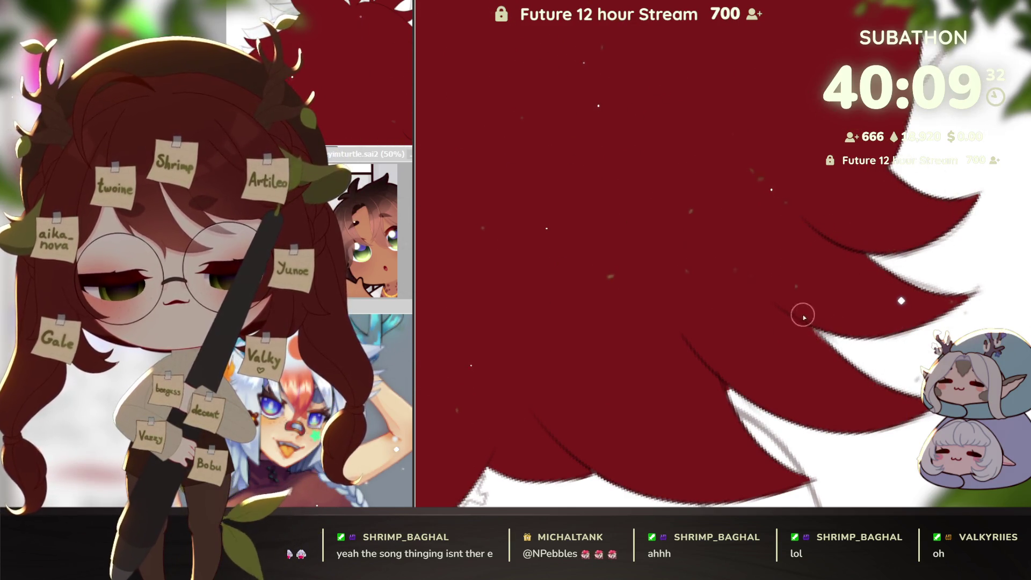
{"action": "key", "text": "Delete"}
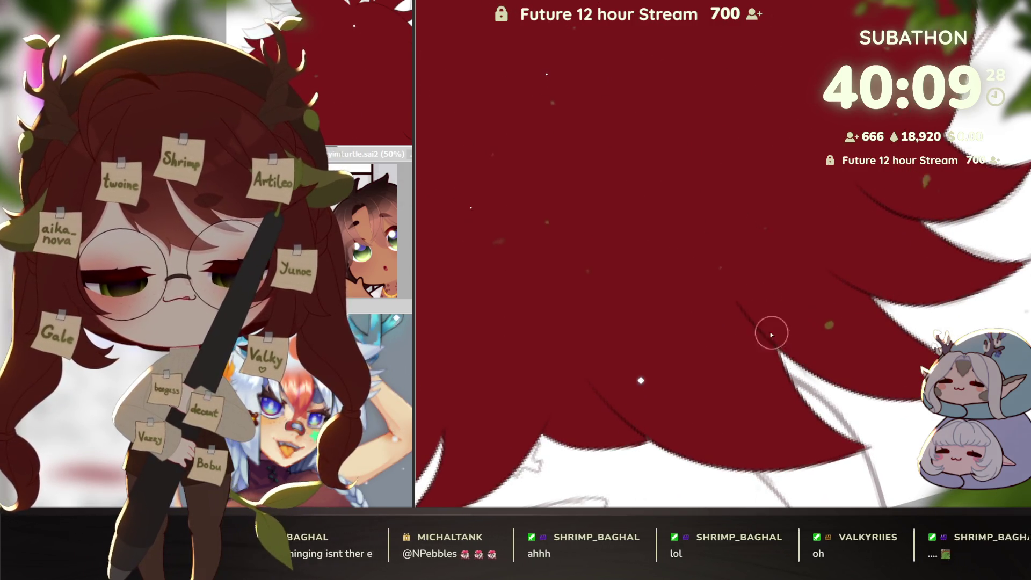
{"action": "scroll", "coordinate": [838, 363], "scroll_direction": "down", "scroll_amount": 2}
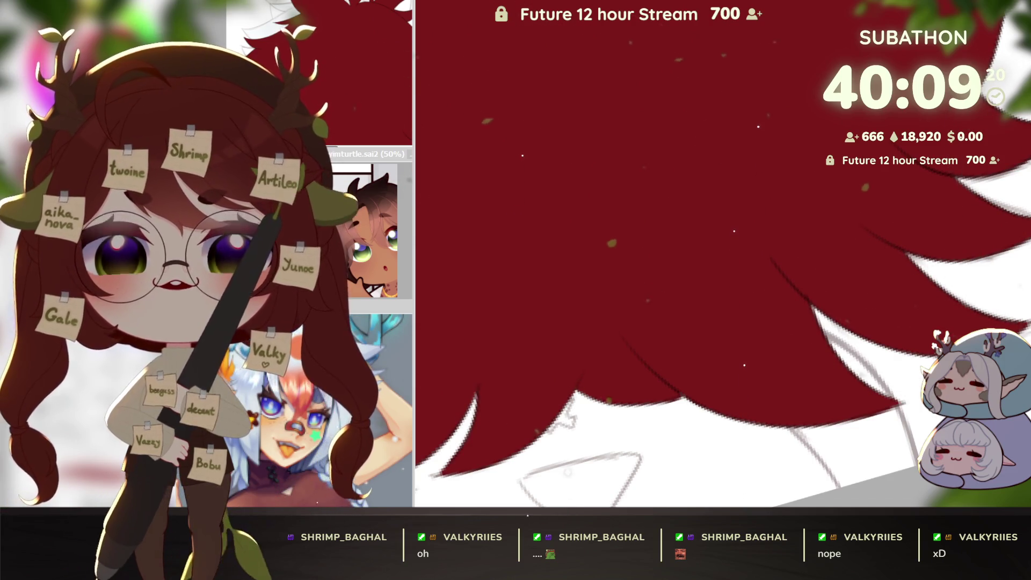
{"action": "left_click_drag", "start_coordinate": [538, 425], "coordinate": [712, 368]}
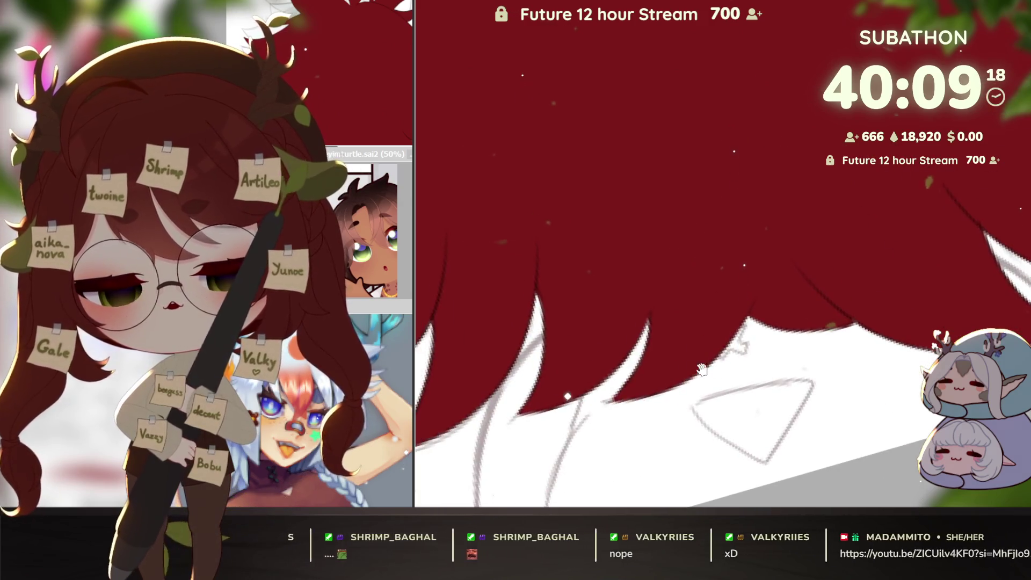
{"action": "scroll", "coordinate": [711, 368], "scroll_direction": "down", "scroll_amount": 3}
{"action": "scroll", "coordinate": [711, 368], "scroll_direction": "down", "scroll_amount": 2}
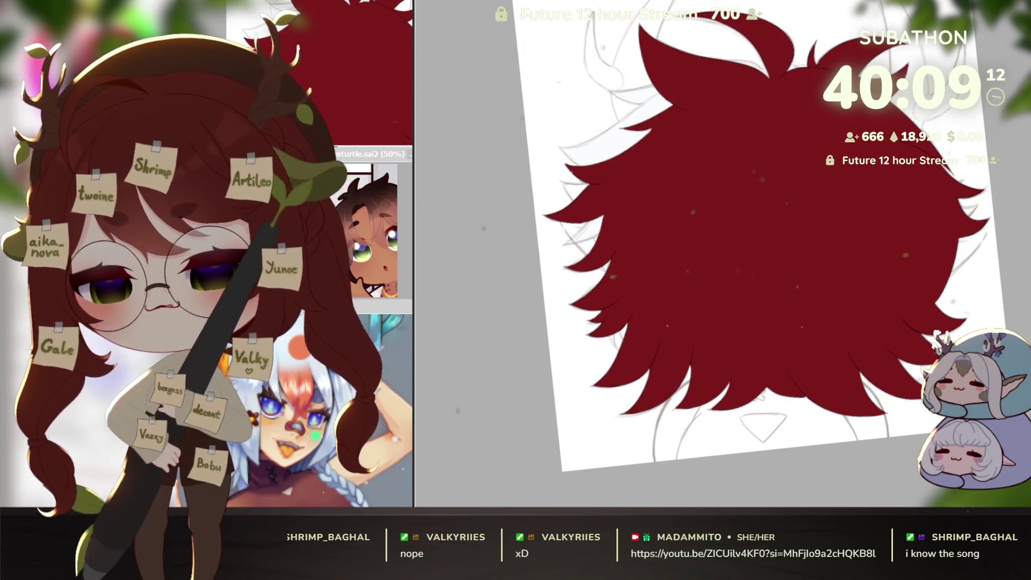
{"action": "scroll", "coordinate": [567, 445], "scroll_direction": "down", "scroll_amount": 2}
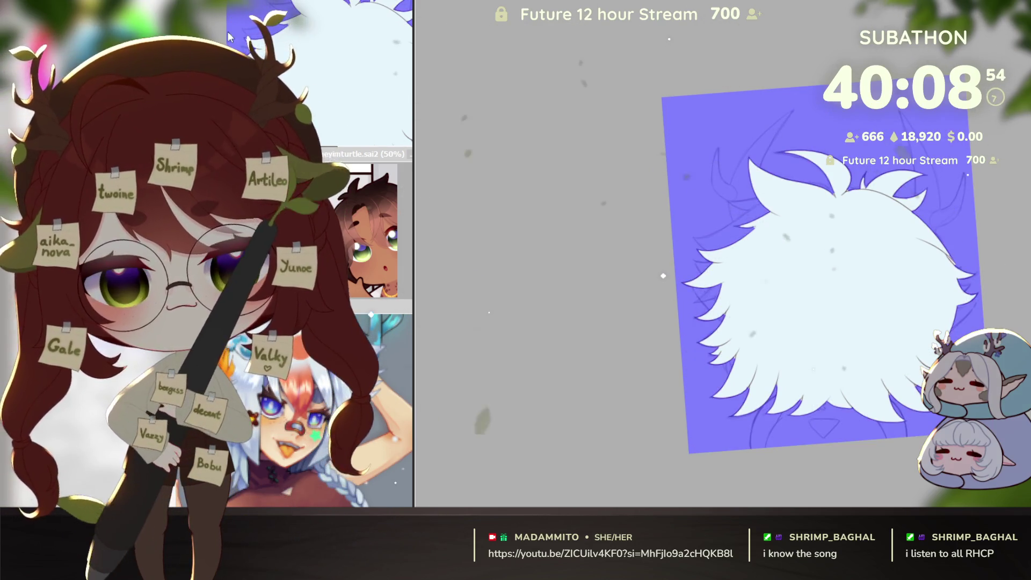
Preview the recoloured hair fill against a contrasting blue-violet backdrop.
{"action": "left_click", "coordinate": [813, 286]}
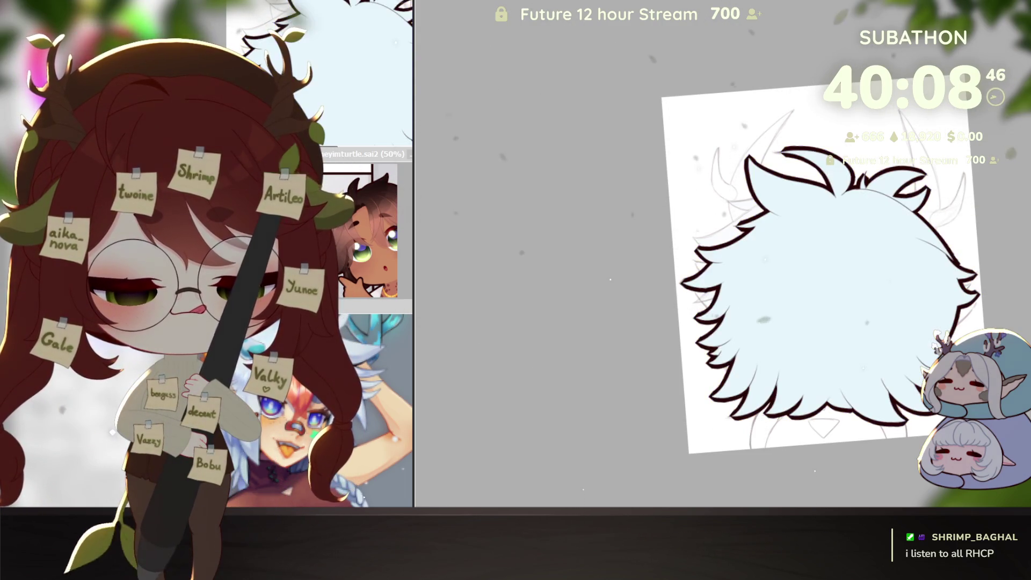
{"action": "scroll", "coordinate": [684, 291], "scroll_direction": "up", "scroll_amount": 2}
Thicken and sharpen an outline strand tip at the lower left of the pale blue hair.
{"action": "left_click_drag", "start_coordinate": [684, 292], "coordinate": [863, 314]}
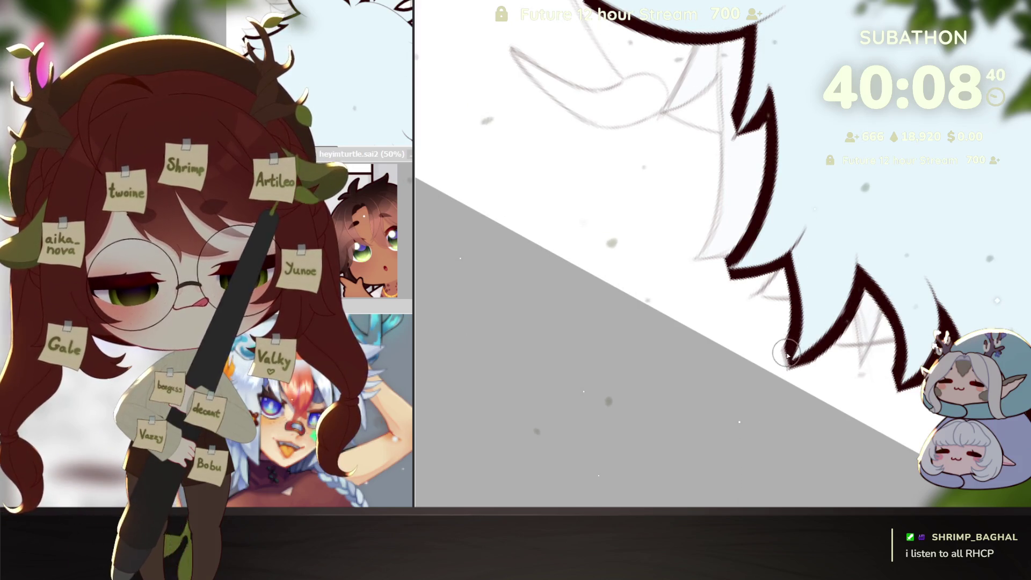
{"action": "mouse_move", "coordinate": [837, 321]}
{"action": "left_mouse_down"}
{"action": "mouse_move", "coordinate": [836, 358]}
{"action": "mouse_move", "coordinate": [884, 355]}
{"action": "left_mouse_up"}
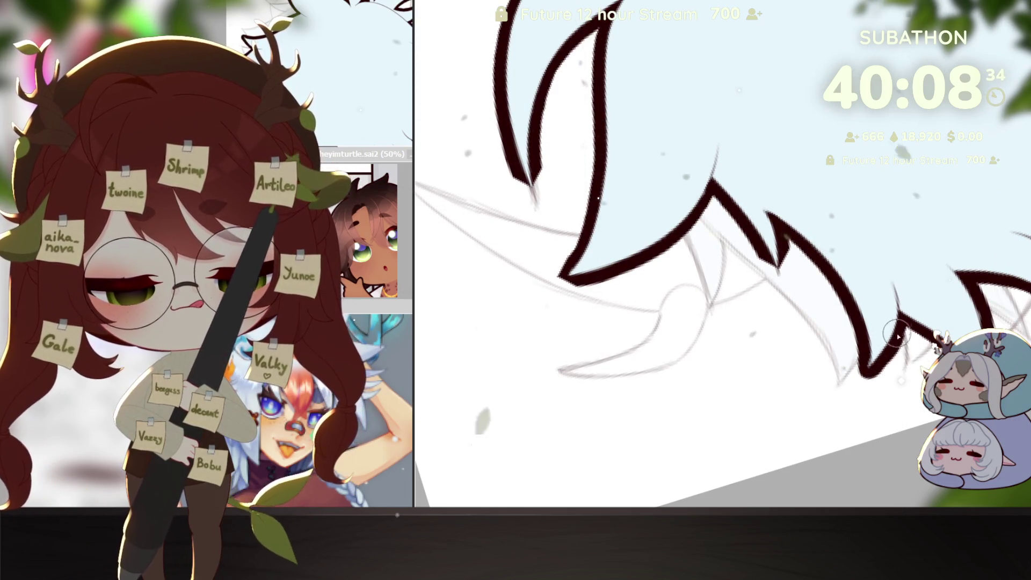
{"action": "left_click_drag", "start_coordinate": [864, 360], "coordinate": [822, 303]}
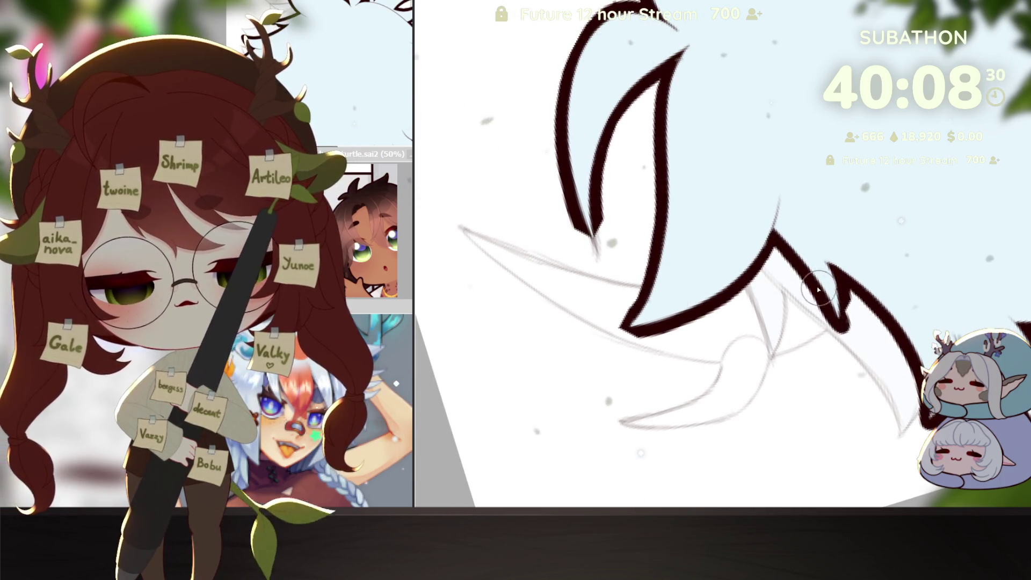
{"action": "left_click_drag", "start_coordinate": [807, 300], "coordinate": [917, 353]}
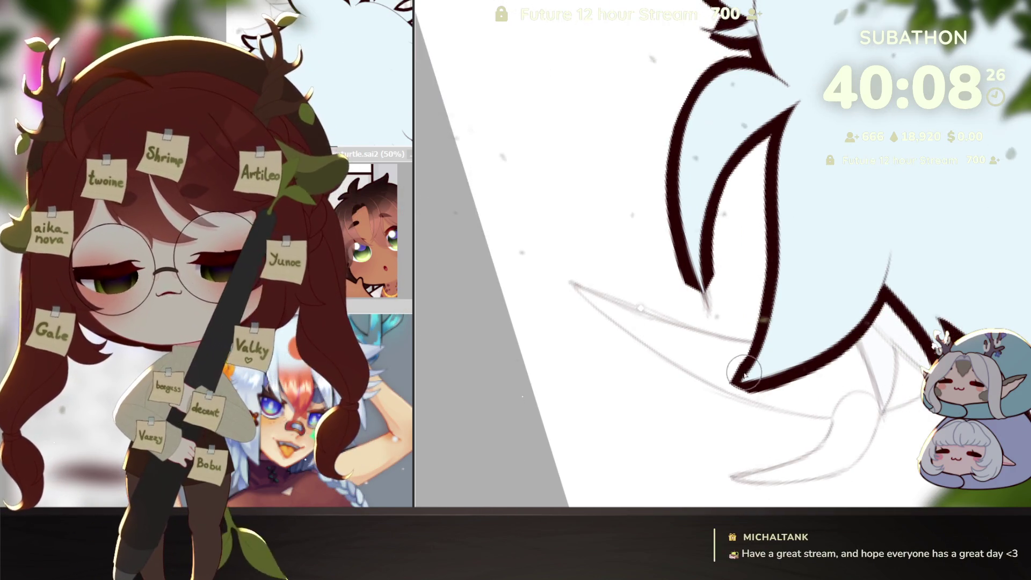
{"action": "left_click_drag", "start_coordinate": [766, 347], "coordinate": [729, 386]}
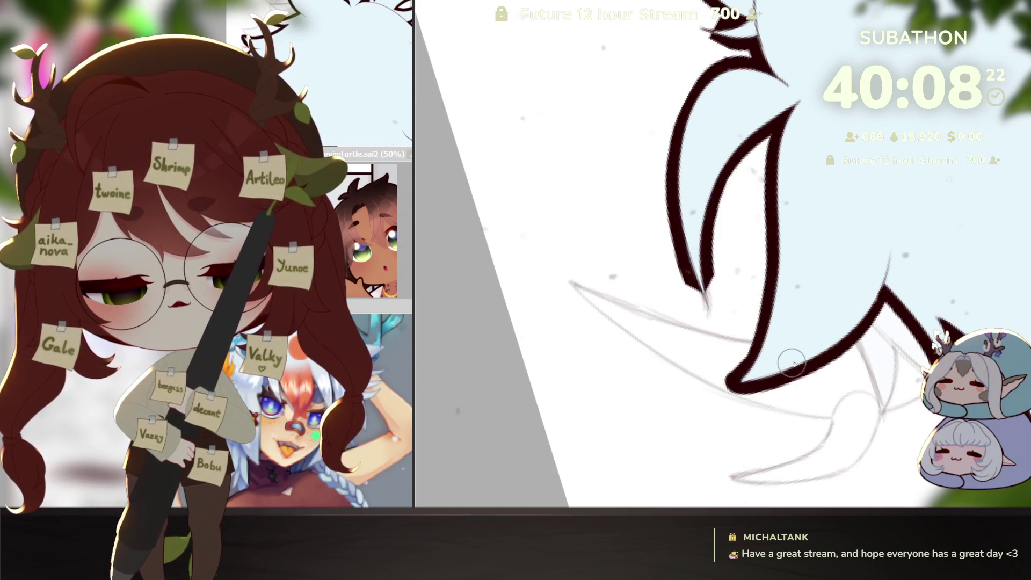
{"action": "left_click_drag", "start_coordinate": [789, 367], "coordinate": [807, 343]}
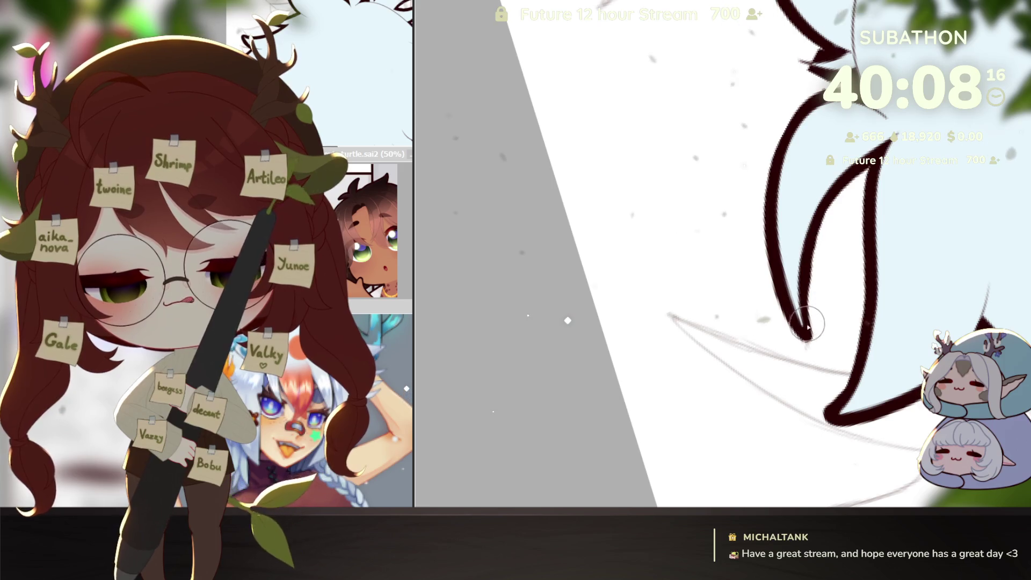
Move along to the bottom hair outline, turning the canvas to a comfortable inking angle.
{"action": "left_click_drag", "start_coordinate": [888, 140], "coordinate": [857, 318]}
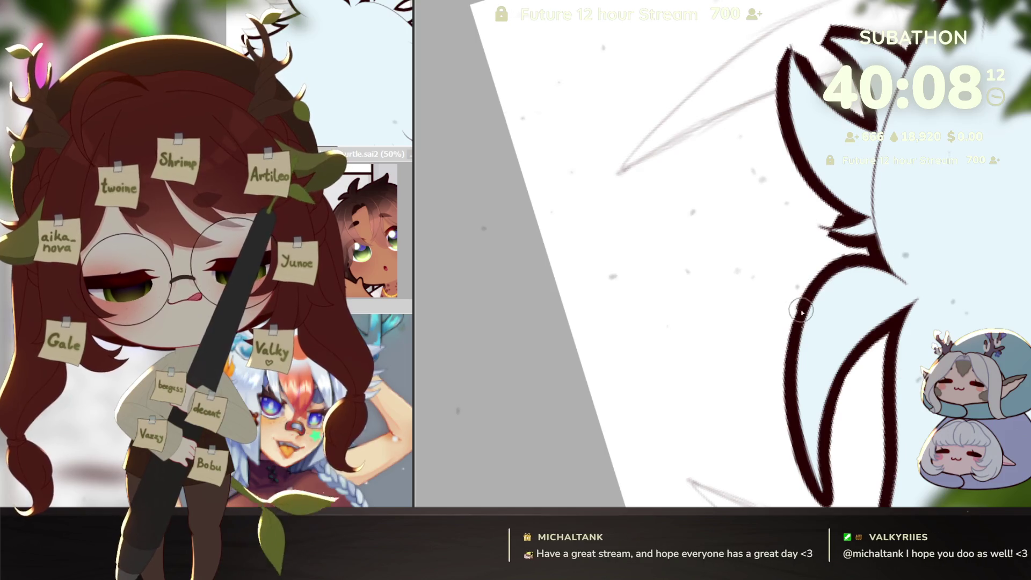
{"action": "left_click_drag", "start_coordinate": [823, 316], "coordinate": [896, 380]}
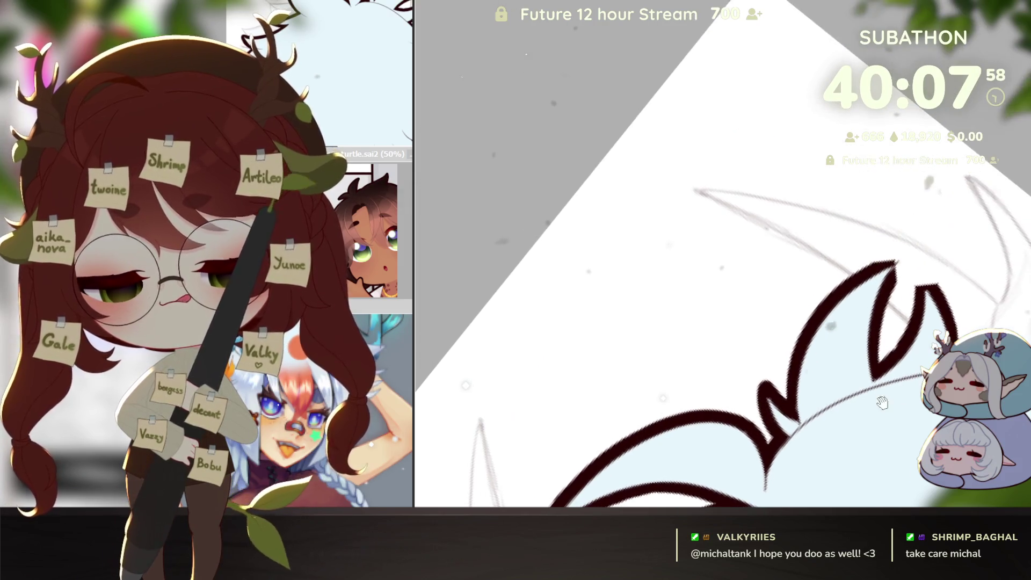
{"action": "key", "text": "End"}
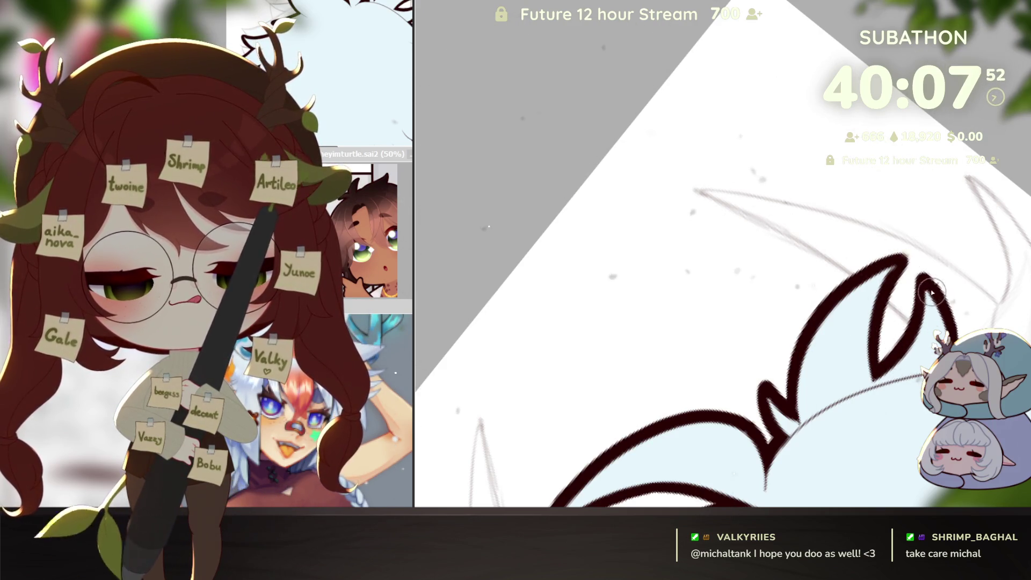
{"action": "key", "text": "End"}
{"action": "key", "text": "End"}
{"action": "key", "text": "End"}
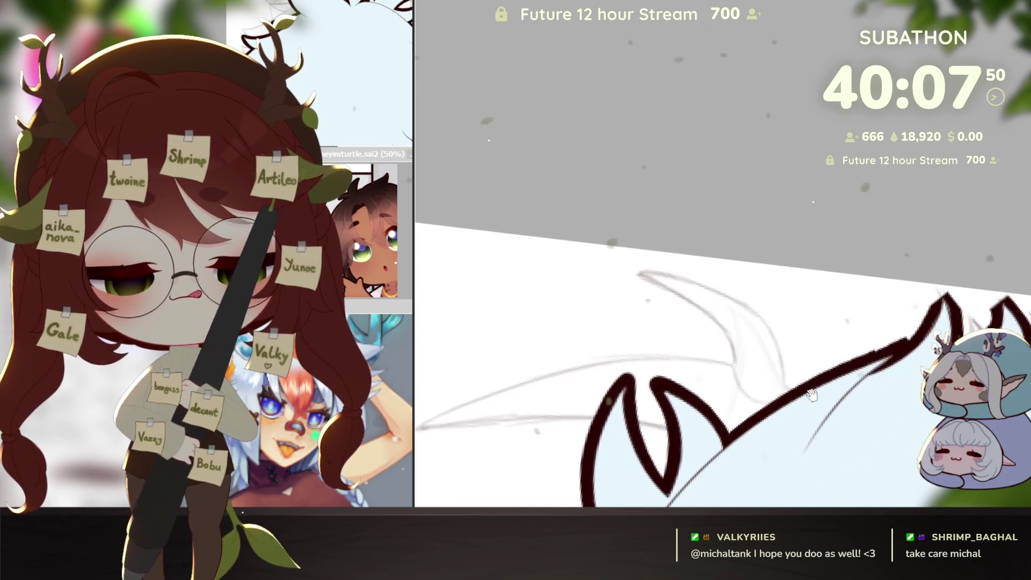
{"action": "key", "text": "Delete"}
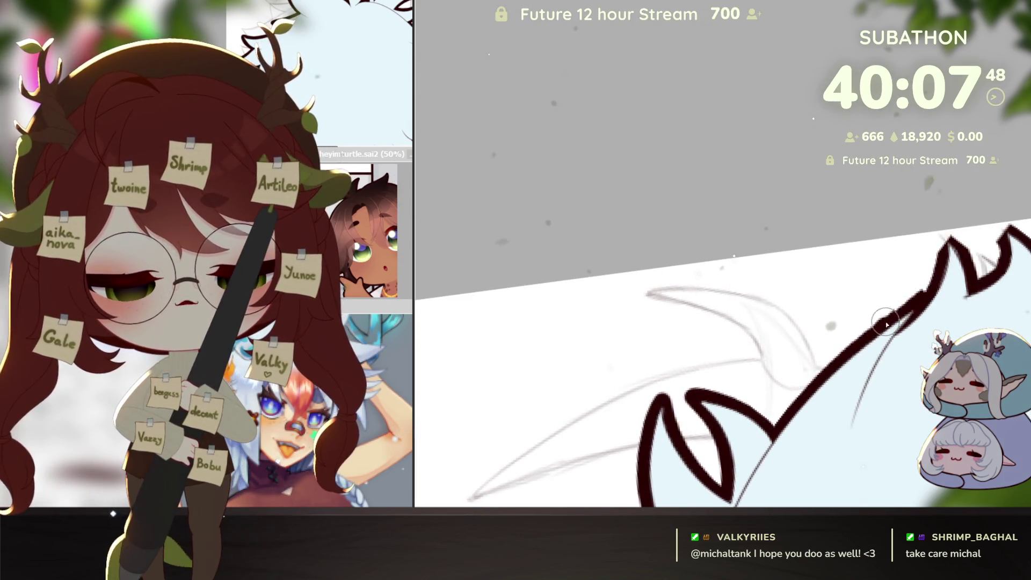
{"action": "left_click_drag", "start_coordinate": [863, 342], "coordinate": [878, 361]}
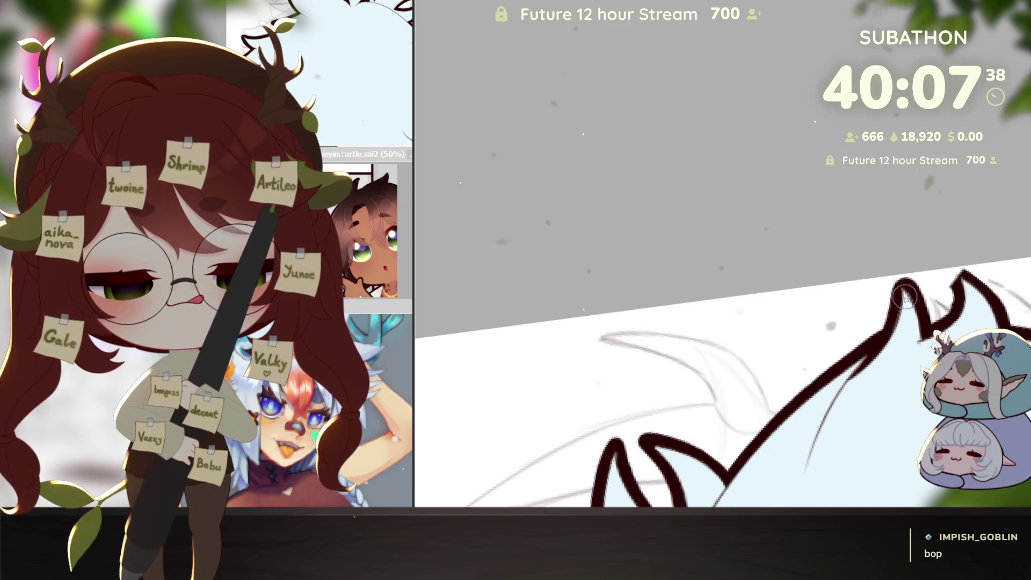
{"action": "left_click_drag", "start_coordinate": [956, 282], "coordinate": [885, 323]}
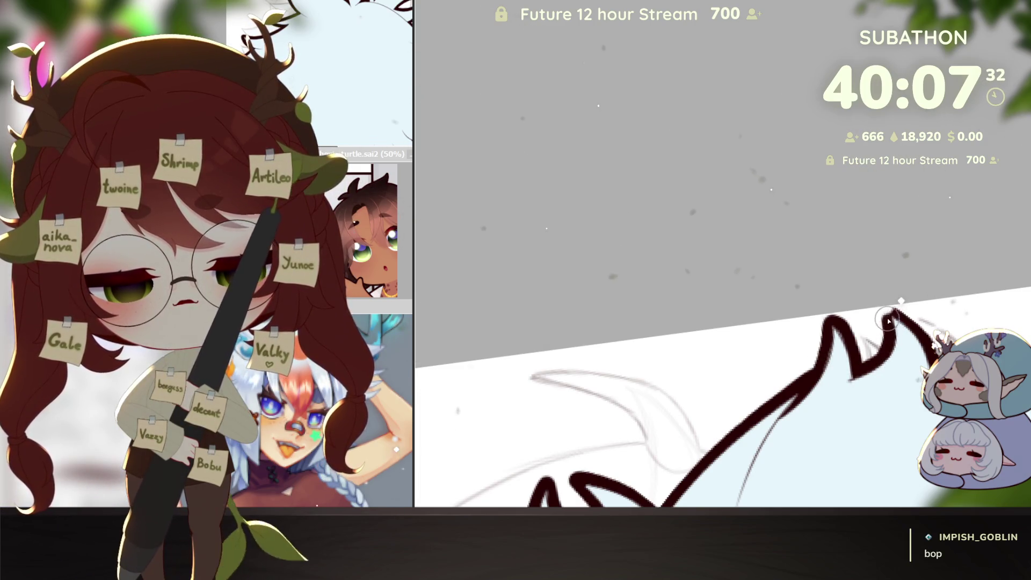
{"action": "mouse_move", "coordinate": [901, 242]}
{"action": "left_mouse_down"}
{"action": "mouse_move", "coordinate": [924, 276]}
{"action": "mouse_move", "coordinate": [880, 379]}
{"action": "left_mouse_up"}
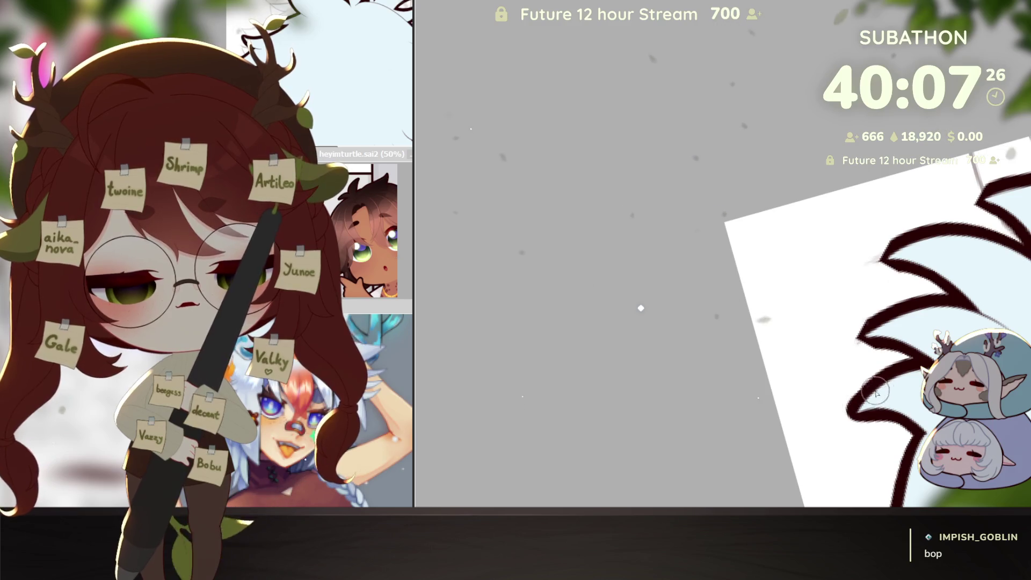
{"action": "mouse_move", "coordinate": [916, 334]}
{"action": "left_mouse_down"}
{"action": "mouse_move", "coordinate": [921, 323]}
{"action": "mouse_move", "coordinate": [835, 313]}
{"action": "mouse_move", "coordinate": [871, 385]}
{"action": "mouse_move", "coordinate": [838, 407]}
{"action": "left_mouse_up"}
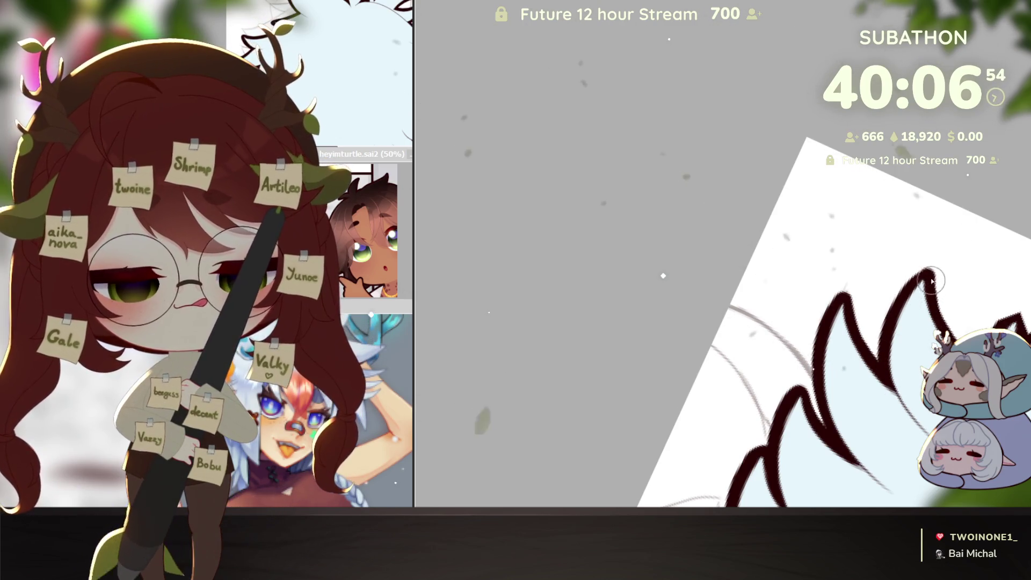
{"action": "left_click_drag", "start_coordinate": [946, 329], "coordinate": [830, 359]}
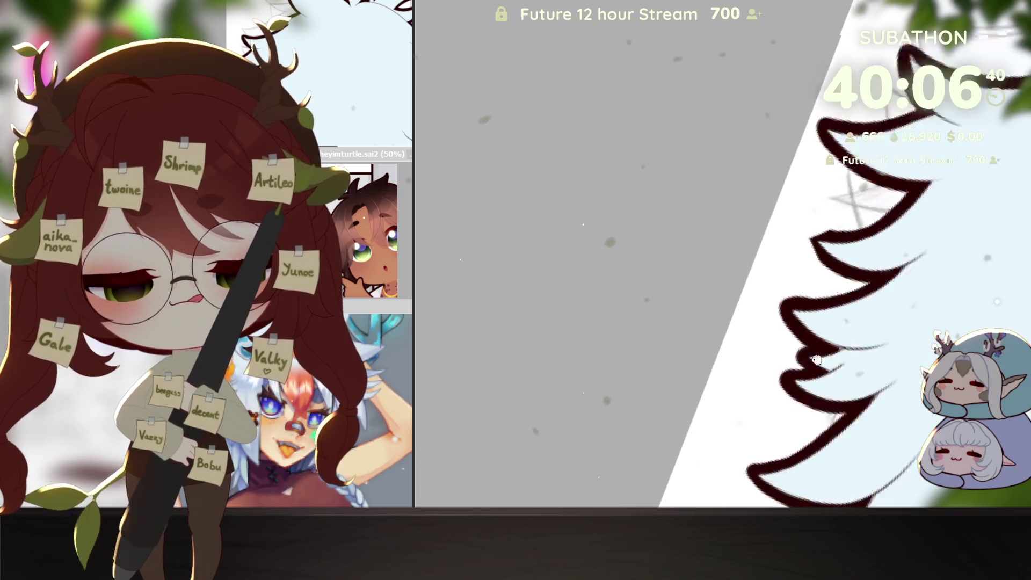
{"action": "left_click_drag", "start_coordinate": [766, 338], "coordinate": [879, 359]}
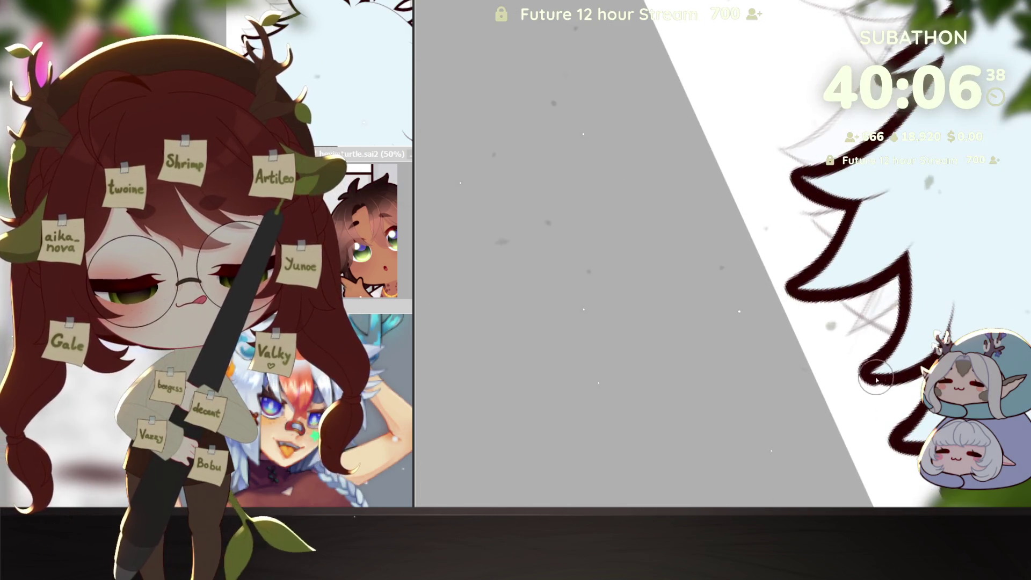
{"action": "left_click_drag", "start_coordinate": [840, 299], "coordinate": [902, 482]}
{"action": "scroll", "coordinate": [842, 290], "scroll_direction": "down", "scroll_amount": 5}
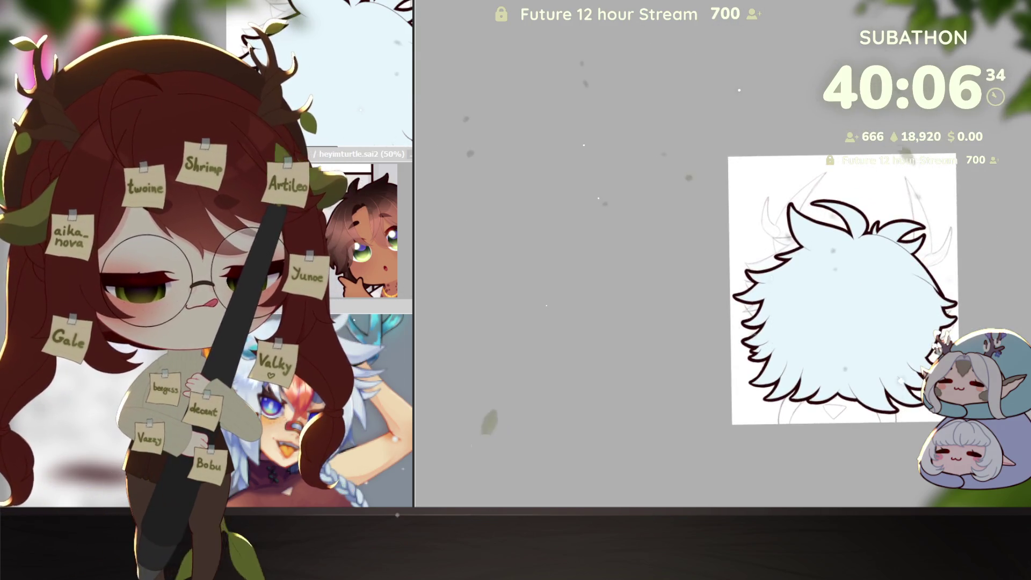
Draw the thick outline stroke along the left hair contour, undo it and redraw it cleaner, then show the full coloured sketch.
{"action": "mouse_move", "coordinate": [911, 266]}
{"action": "left_mouse_down"}
{"action": "mouse_move", "coordinate": [952, 164]}
{"action": "mouse_move", "coordinate": [803, 390]}
{"action": "left_mouse_up"}
{"action": "scroll", "coordinate": [803, 390], "scroll_direction": "up", "scroll_amount": 5}
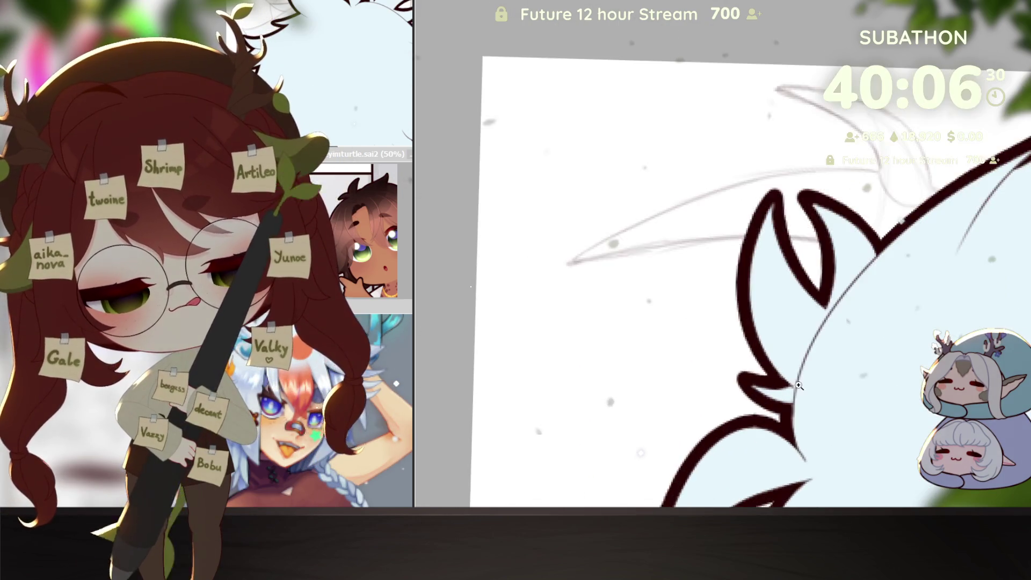
{"action": "left_click_drag", "start_coordinate": [790, 368], "coordinate": [891, 242]}
{"action": "key", "text": "ctrl+z"}
{"action": "left_click_drag", "start_coordinate": [785, 372], "coordinate": [887, 242]}
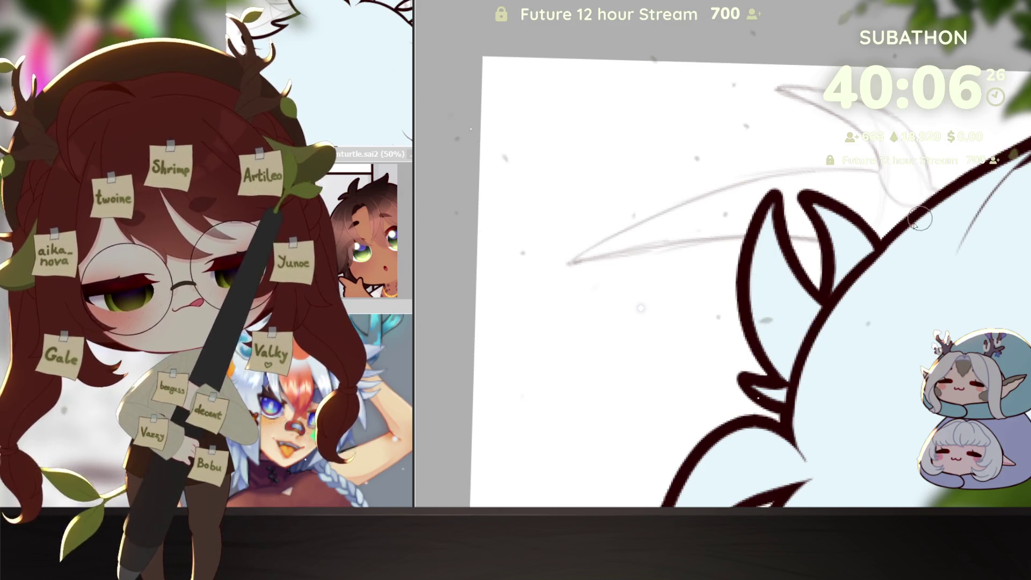
{"action": "scroll", "coordinate": [847, 282], "scroll_direction": "down", "scroll_amount": 3}
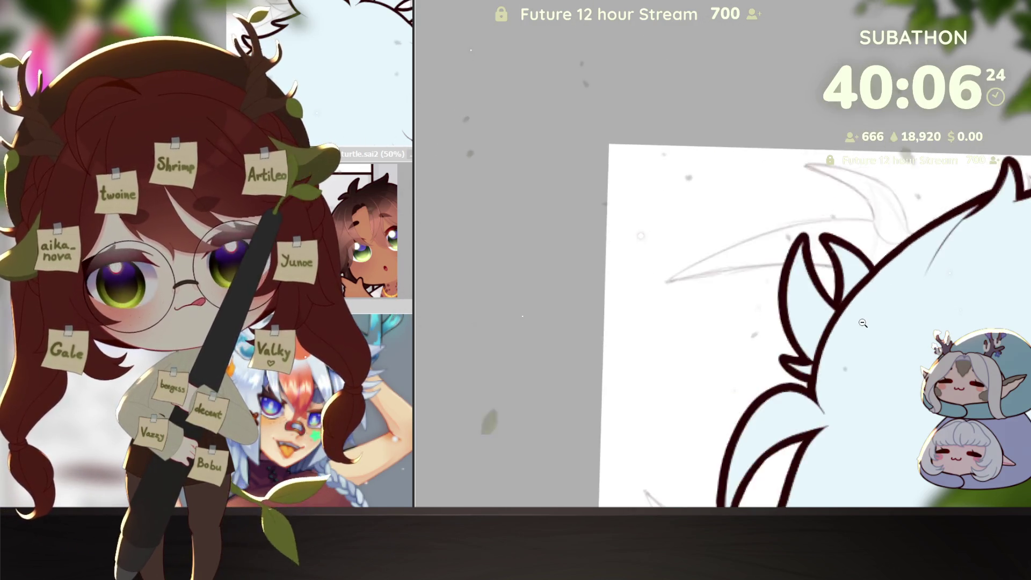
{"action": "scroll", "coordinate": [854, 258], "scroll_direction": "down", "scroll_amount": 3}
{"action": "scroll", "coordinate": [859, 243], "scroll_direction": "up", "scroll_amount": 2}
{"action": "scroll", "coordinate": [831, 223], "scroll_direction": "up", "scroll_amount": 2}
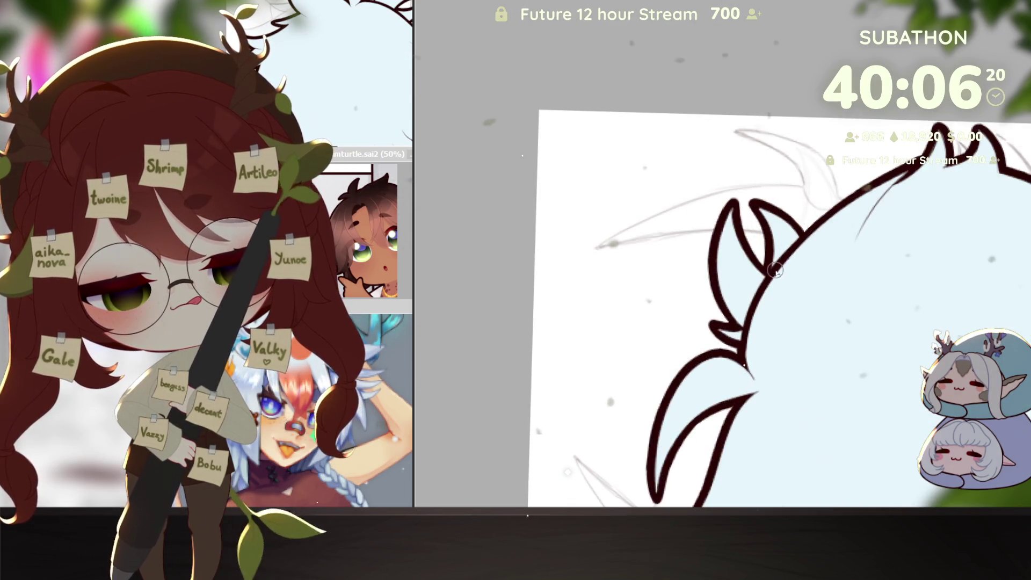
{"action": "scroll", "coordinate": [760, 302], "scroll_direction": "down", "scroll_amount": 3}
{"action": "scroll", "coordinate": [759, 302], "scroll_direction": "down", "scroll_amount": 2}
{"action": "mouse_move", "coordinate": [870, 476]}
{"action": "left_mouse_down"}
{"action": "mouse_move", "coordinate": [901, 414]}
{"action": "mouse_move", "coordinate": [867, 455]}
{"action": "left_mouse_up"}
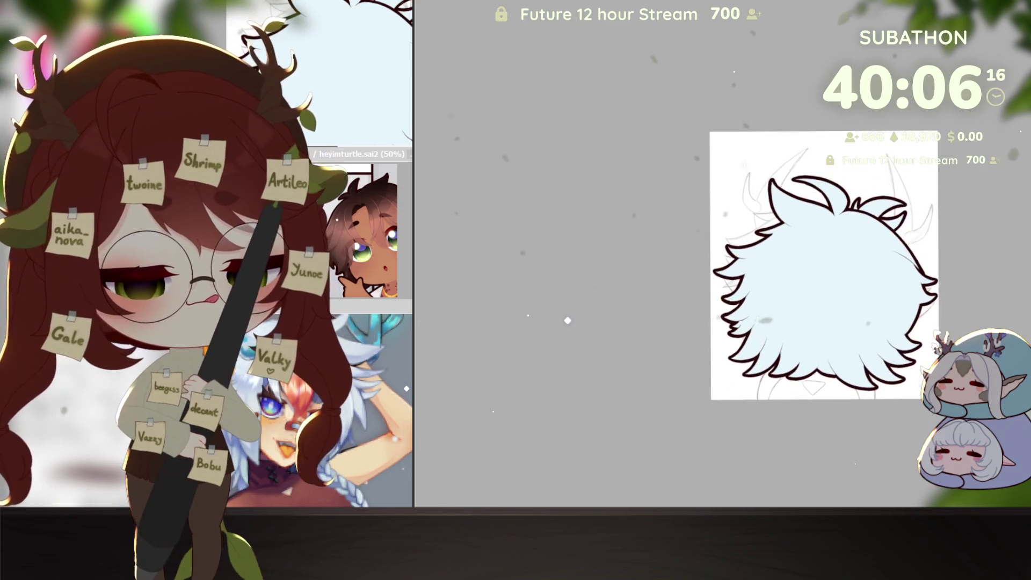
{"action": "key", "text": "ctrl+z"}
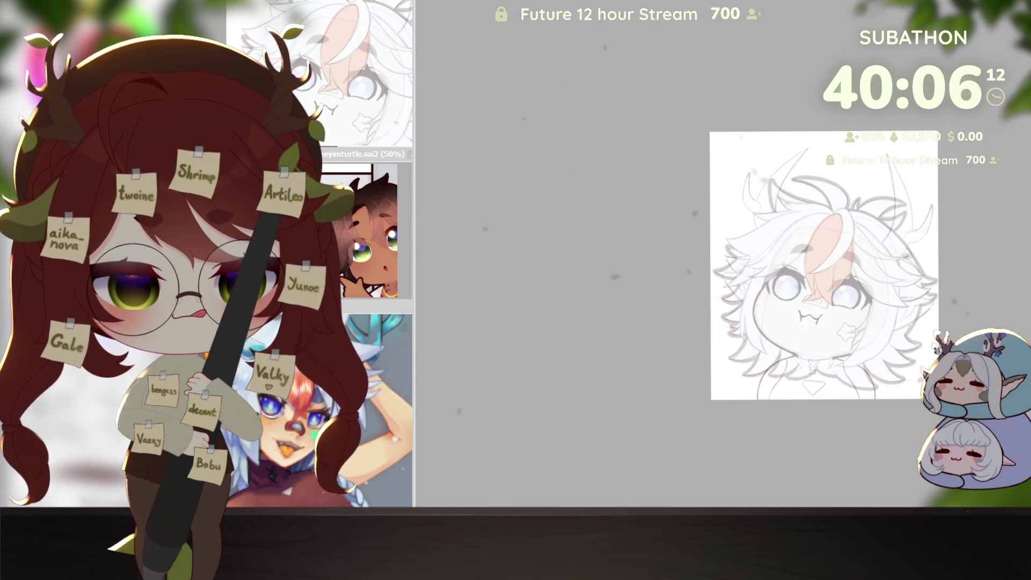
Hide the sketch again and paint a blue-grey gradient over the lower hair.
{"action": "key", "text": "ctrl+y"}
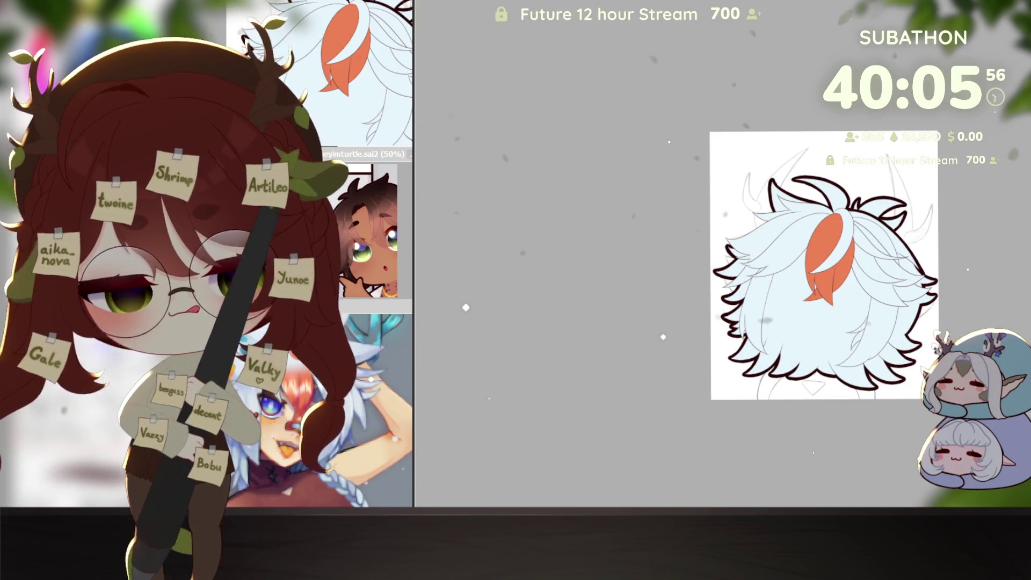
{"action": "left_click_drag", "start_coordinate": [751, 392], "coordinate": [871, 414]}
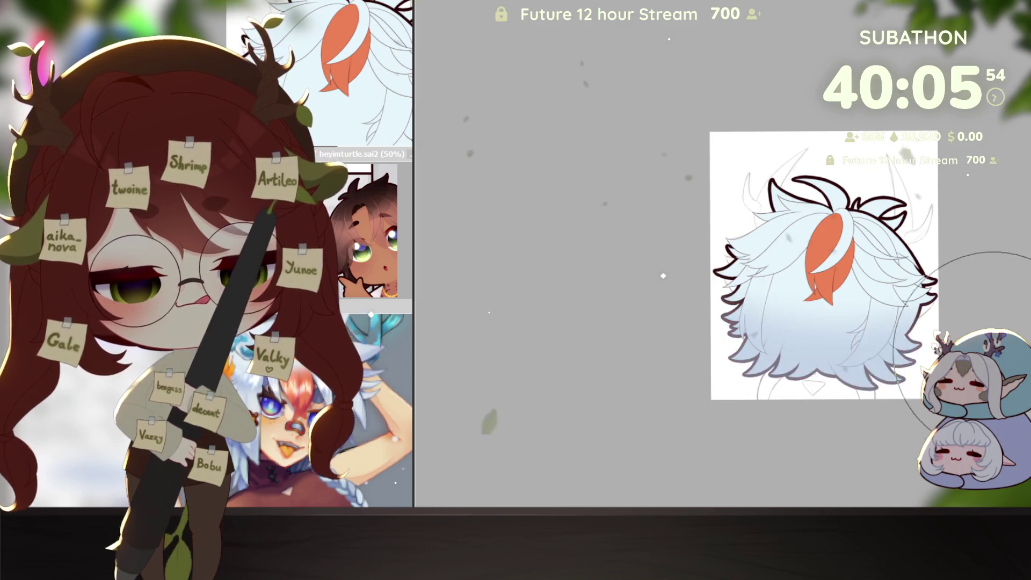
Shade the lower hair with a larger brush, toggling the dark lineart off and on to check it.
{"action": "key", "text": "Return"}
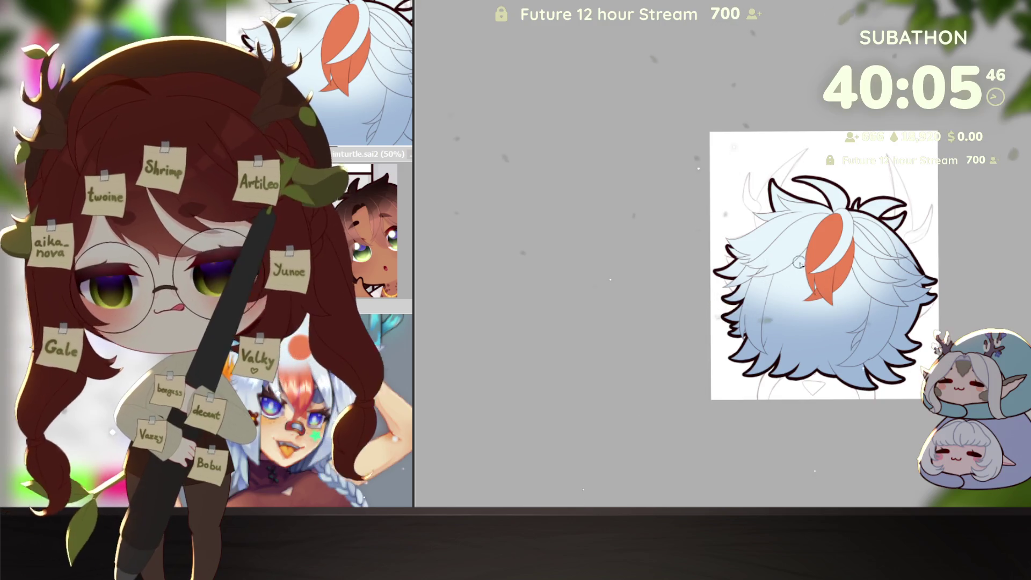
{"action": "key", "text": "bracketright"}
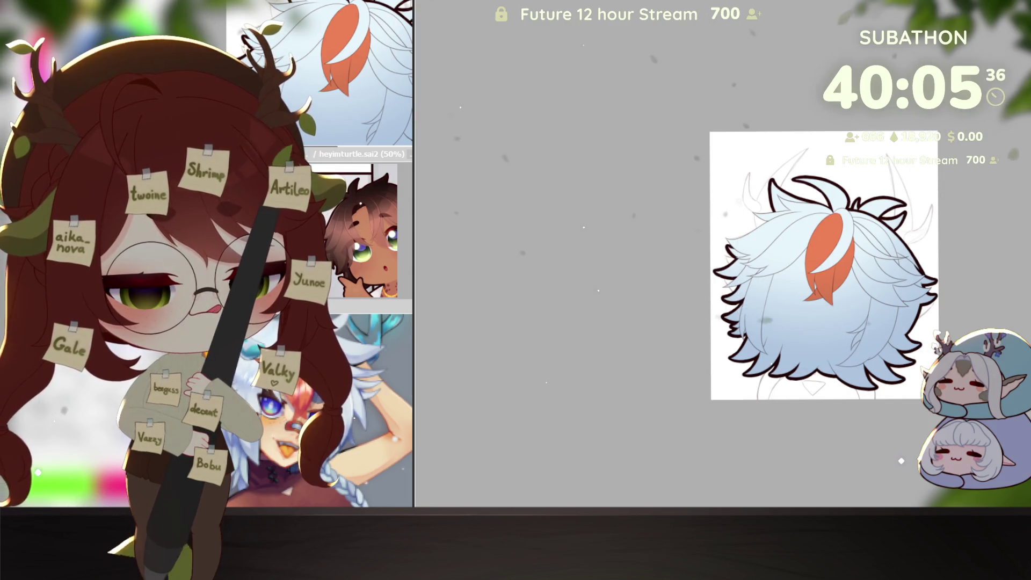
{"action": "key", "text": "ctrl+z"}
{"action": "key", "text": "ctrl+y"}
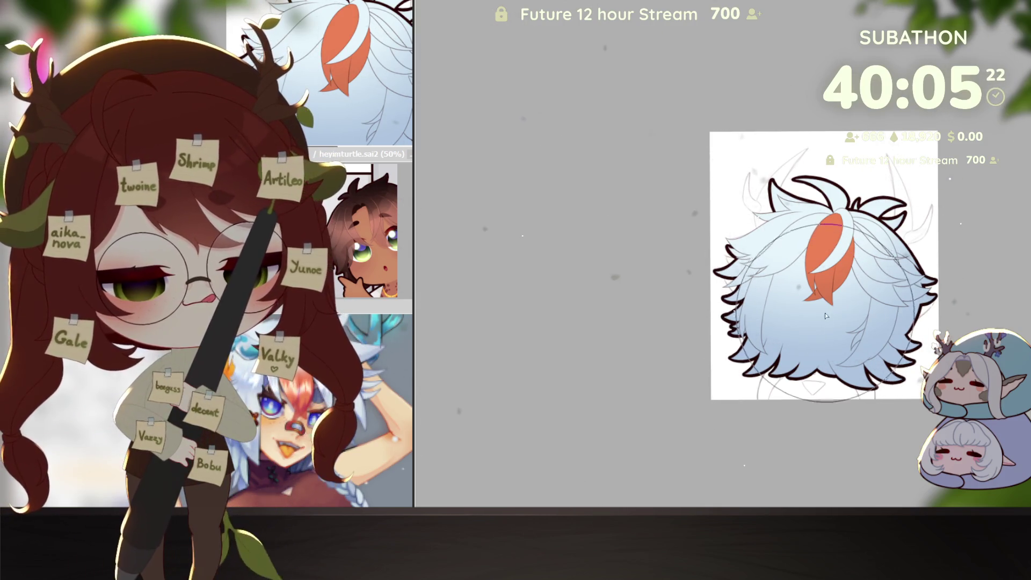
Airbrush a warm yellow glow into the hair centre and soften it toward white and blue.
{"action": "mouse_move", "coordinate": [844, 330]}
{"action": "left_mouse_down"}
{"action": "mouse_move", "coordinate": [814, 304]}
{"action": "mouse_move", "coordinate": [801, 306]}
{"action": "left_mouse_up"}
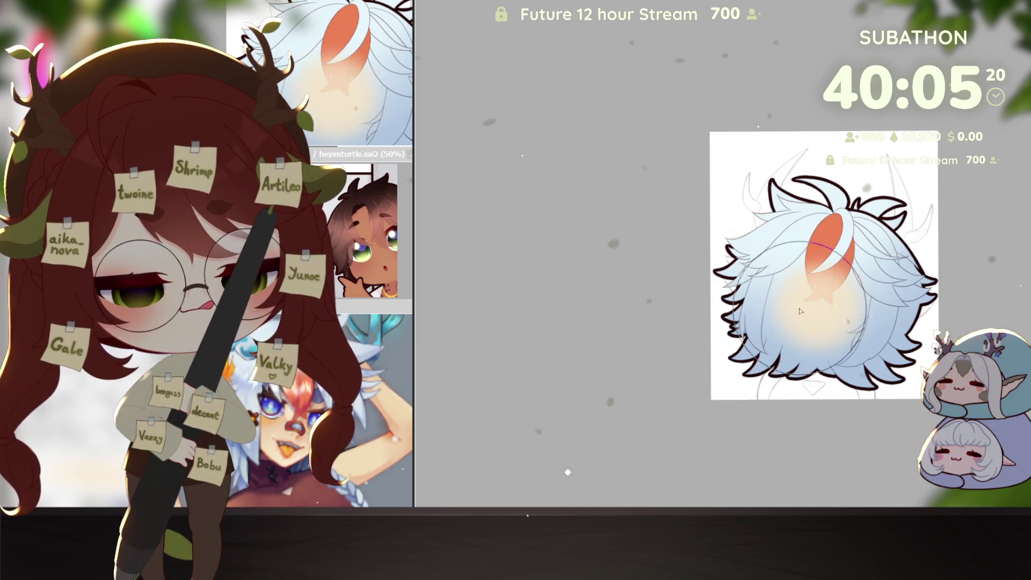
{"action": "left_click_drag", "start_coordinate": [852, 286], "coordinate": [890, 292]}
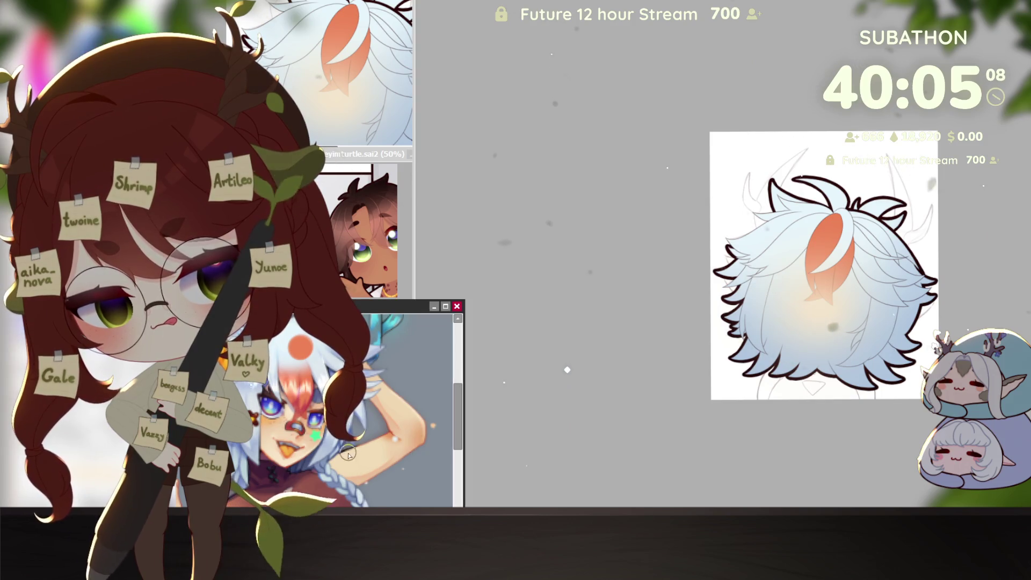
{"action": "scroll", "coordinate": [567, 315], "scroll_direction": "up", "scroll_amount": 1}
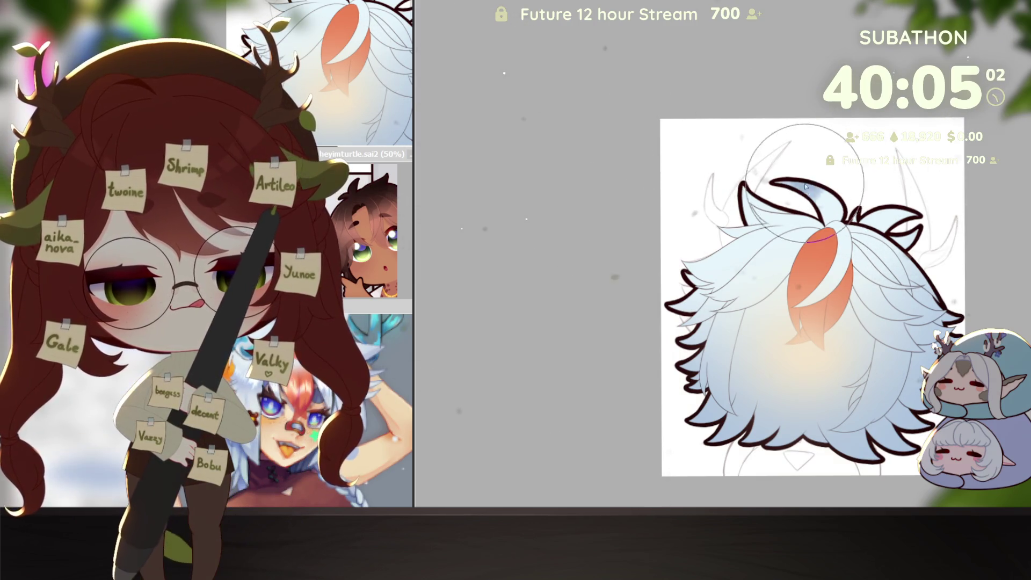
Shade the top of the hair blue-grey after checking the reference, undoing an over-blended pass.
{"action": "left_click_drag", "start_coordinate": [808, 183], "coordinate": [930, 148]}
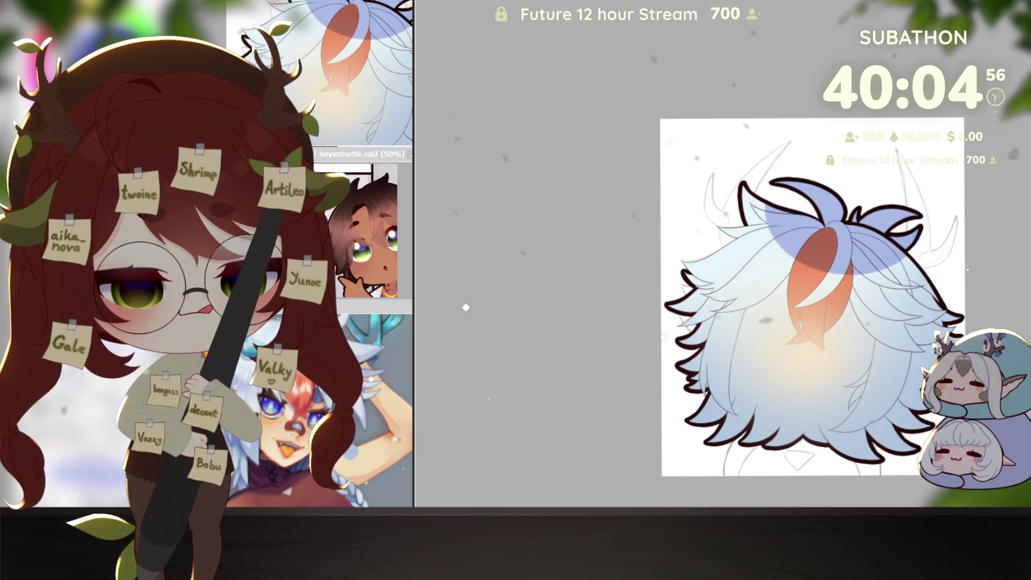
{"action": "left_click", "coordinate": [373, 457]}
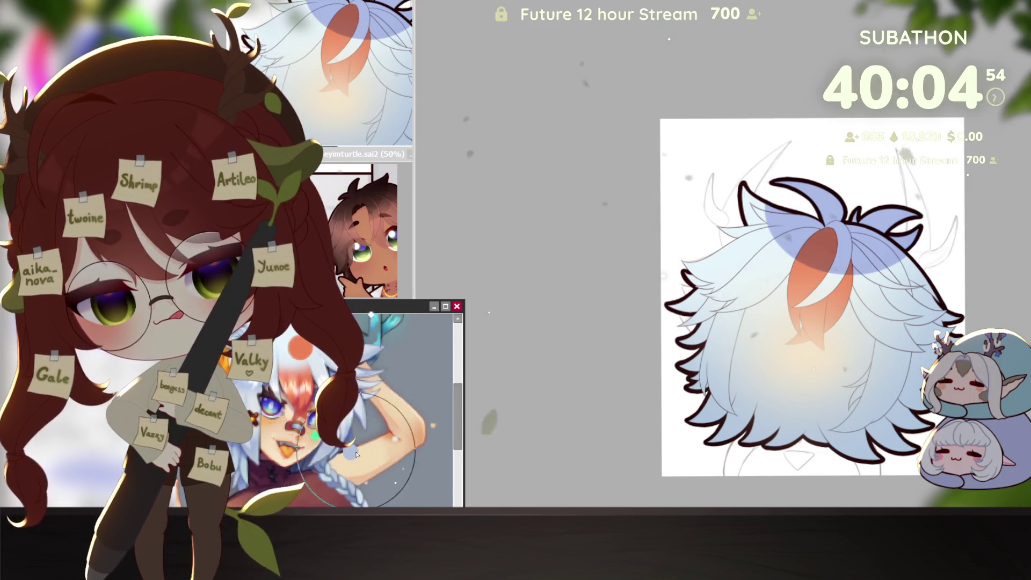
{"action": "left_click", "coordinate": [669, 479]}
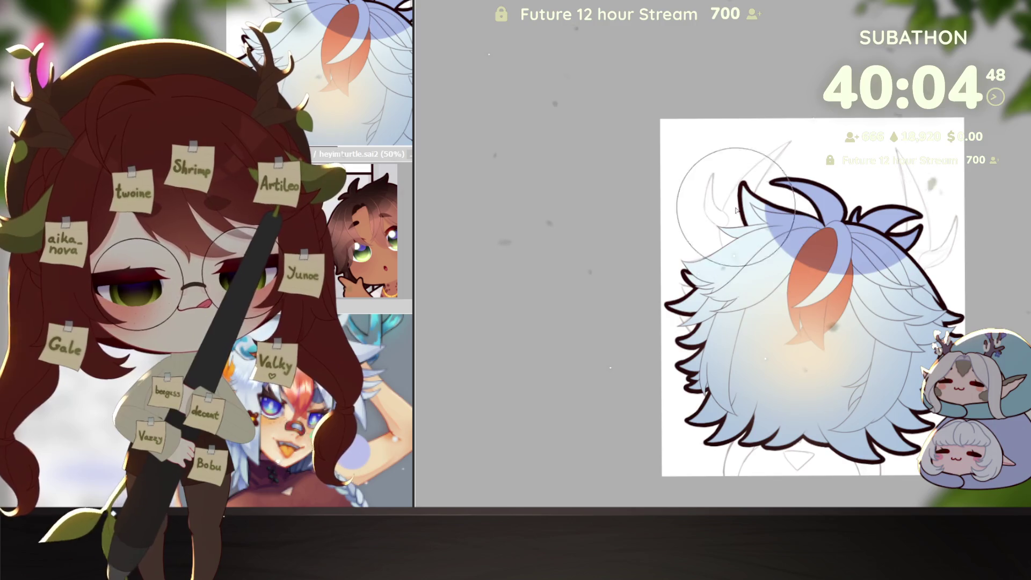
{"action": "left_click_drag", "start_coordinate": [786, 265], "coordinate": [806, 290]}
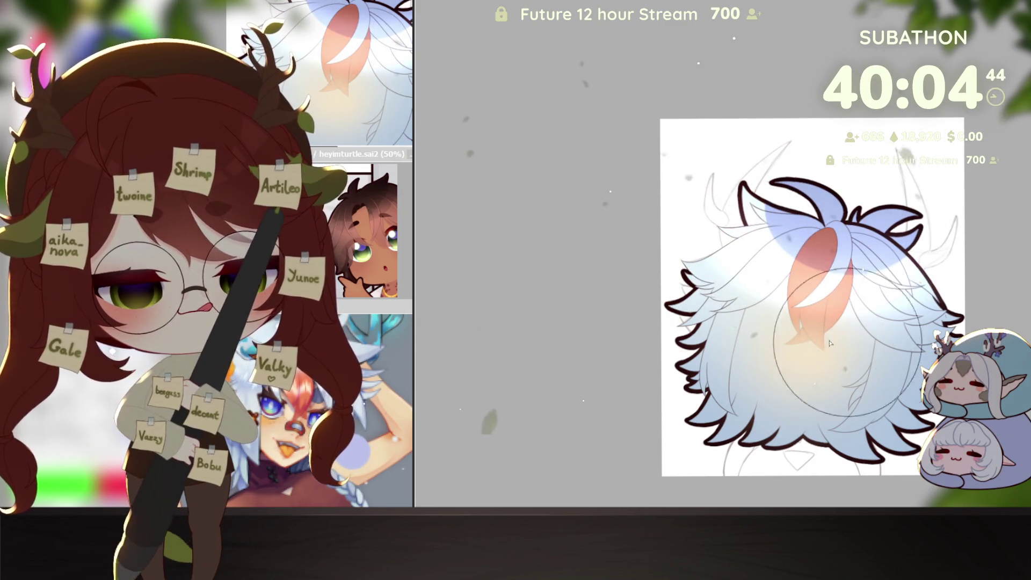
{"action": "left_click_drag", "start_coordinate": [858, 346], "coordinate": [773, 346]}
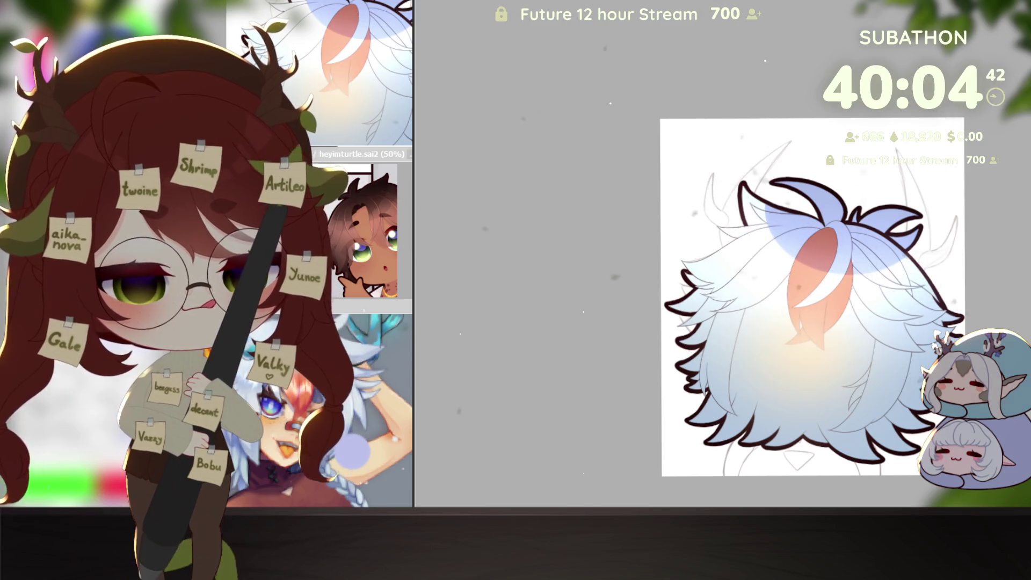
{"action": "key", "text": "ctrl+z"}
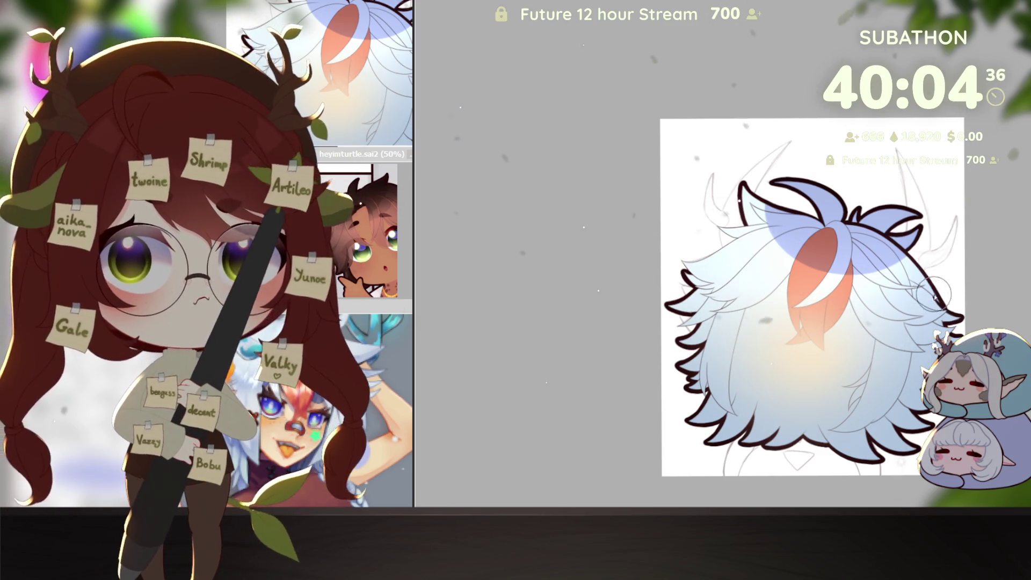
Paint whitish and bluish highlight arcs across the top of the hair, then reset the view rotation upright.
{"action": "key", "text": "Delete"}
{"action": "key", "text": "Delete"}
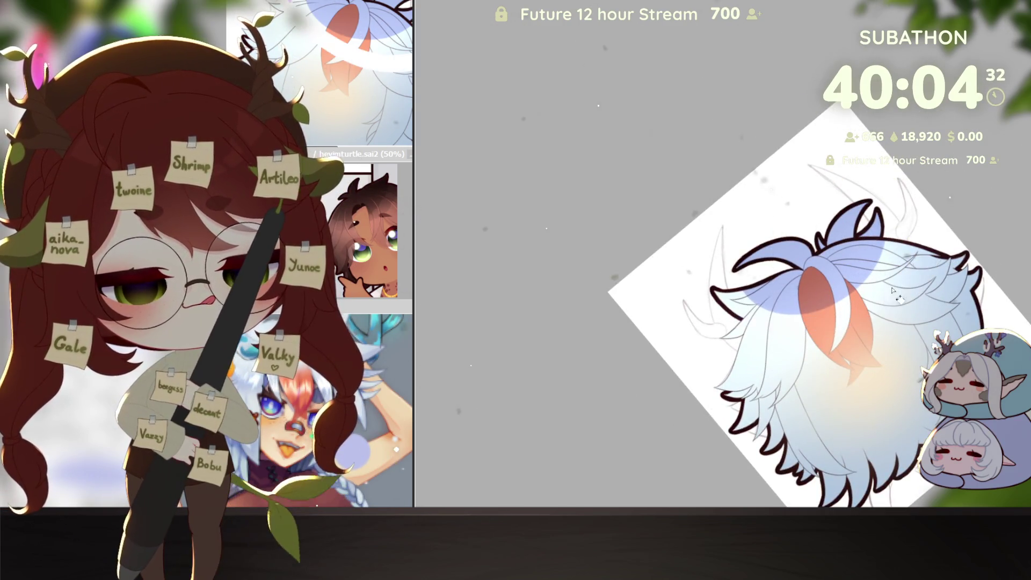
{"action": "mouse_move", "coordinate": [725, 318]}
{"action": "left_mouse_down"}
{"action": "mouse_move", "coordinate": [927, 242]}
{"action": "mouse_move", "coordinate": [879, 346]}
{"action": "left_mouse_up"}
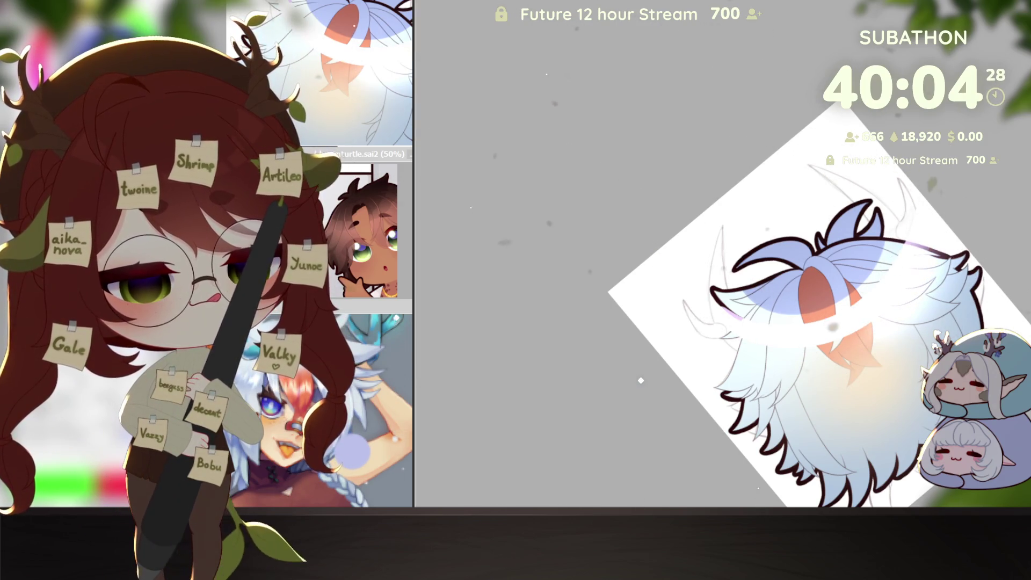
{"action": "left_click_drag", "start_coordinate": [717, 318], "coordinate": [963, 258]}
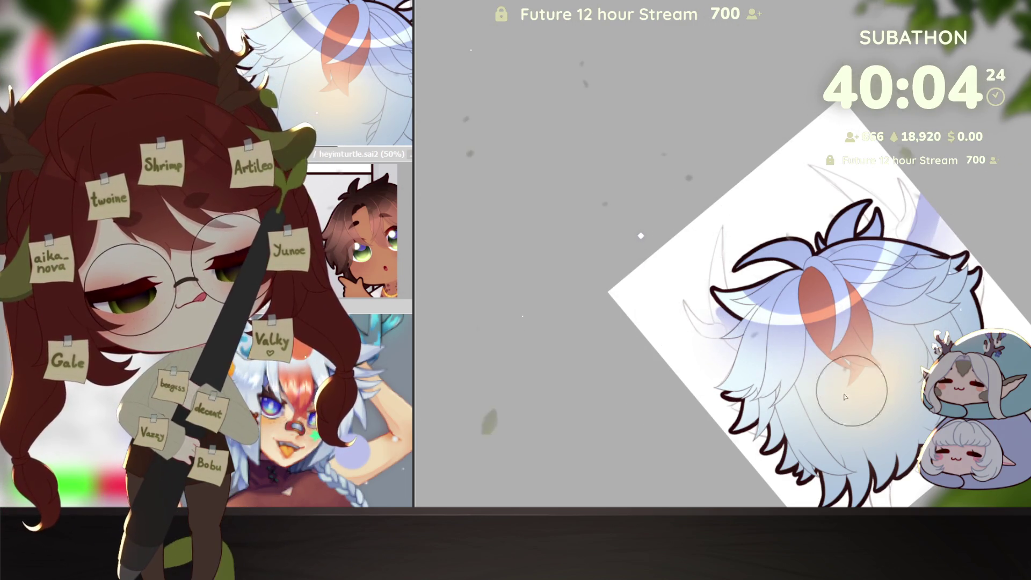
{"action": "key", "text": "End"}
{"action": "key", "text": "End"}
{"action": "key", "text": "Home"}
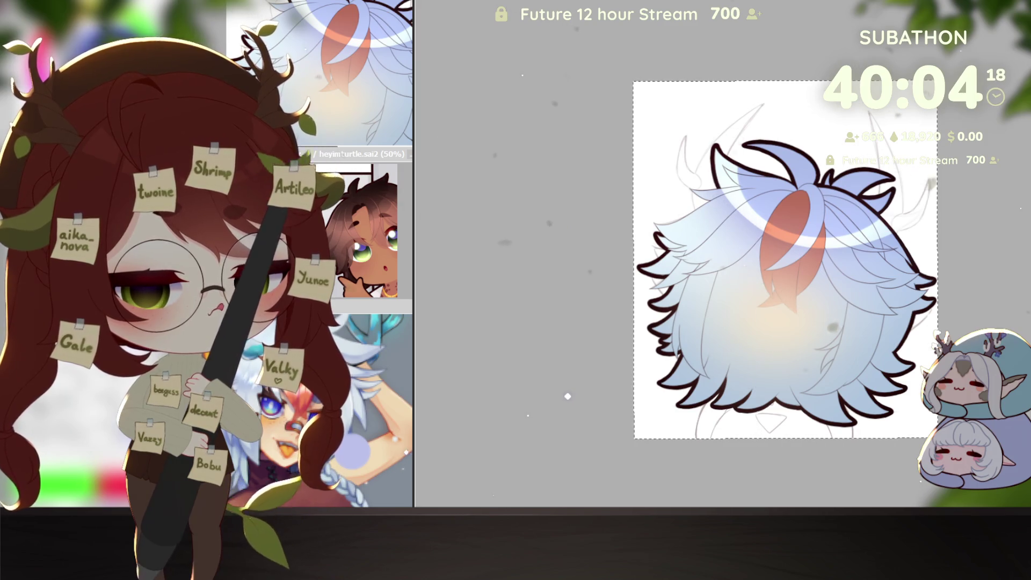
Step back through the shading history, restoring the gradient, white stripe, strand shading and warm centre glow in turn.
{"action": "key", "text": "ctrl+z"}
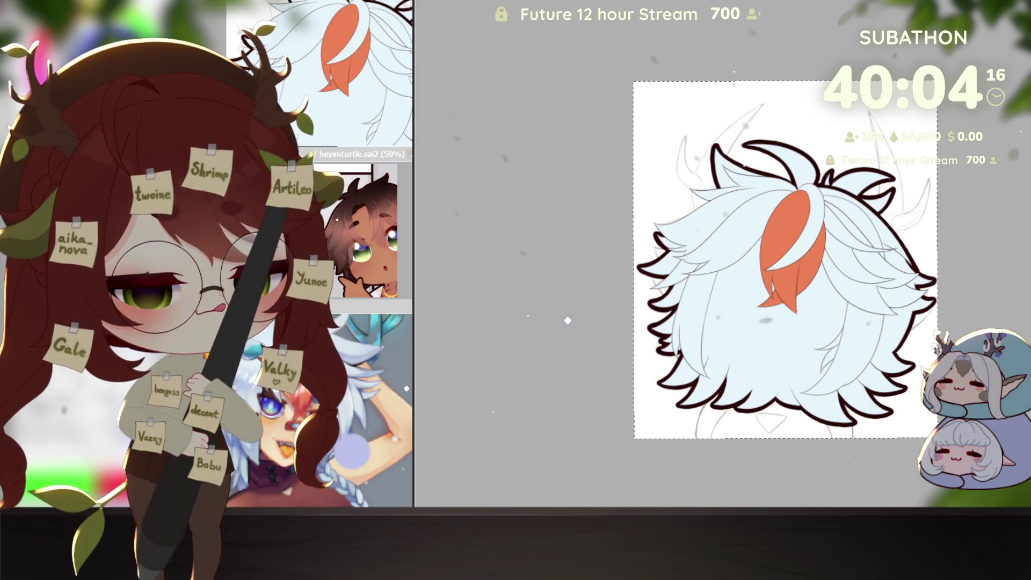
{"action": "key", "text": "ctrl+z"}
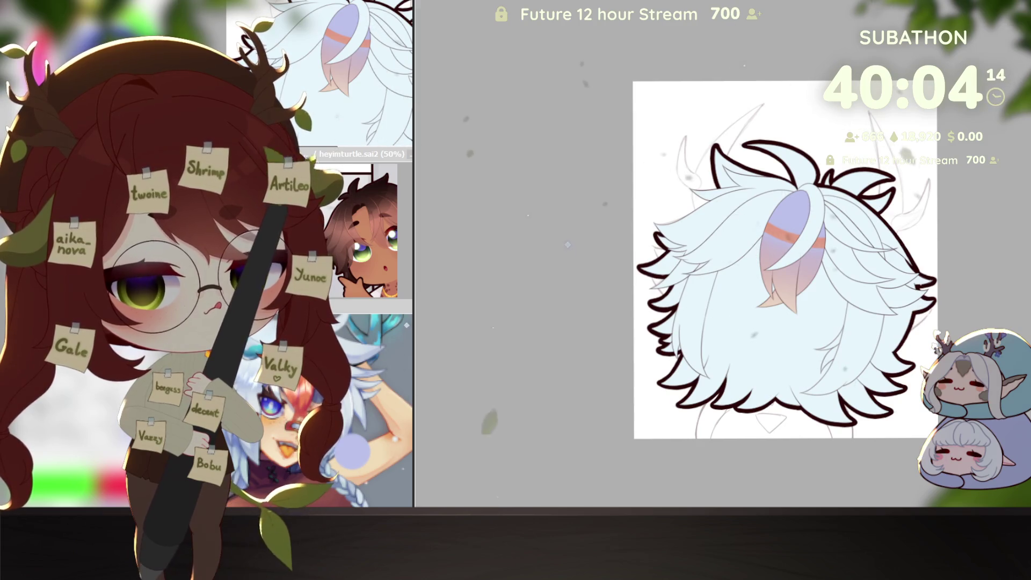
{"action": "key", "text": "ctrl+z"}
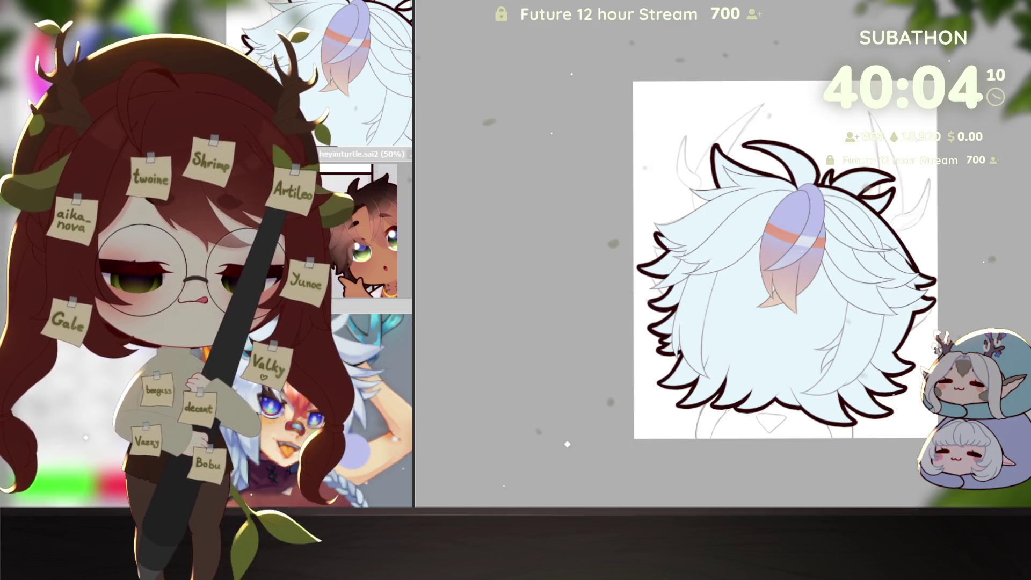
{"action": "key", "text": "ctrl+z"}
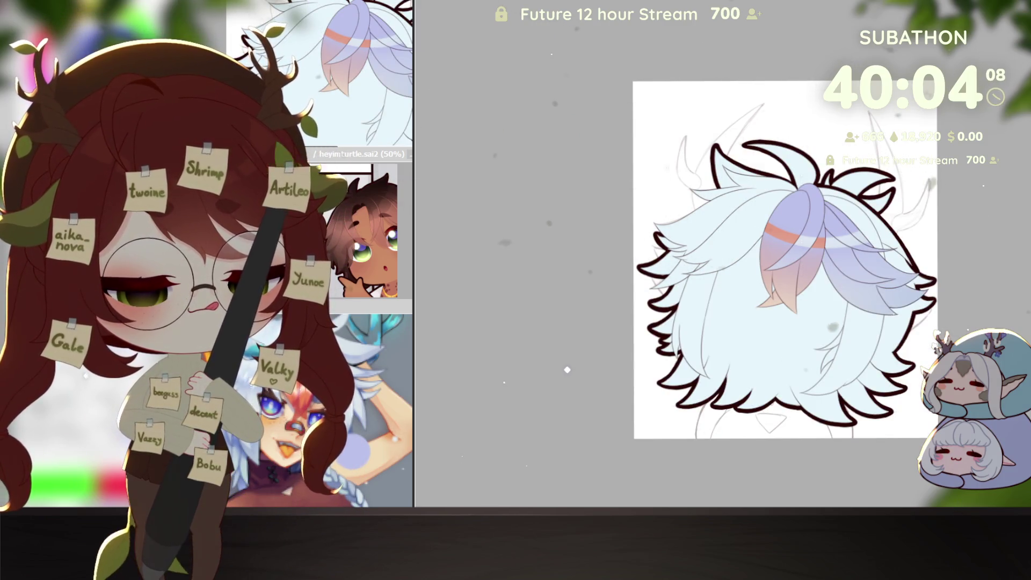
{"action": "key", "text": "ctrl+z"}
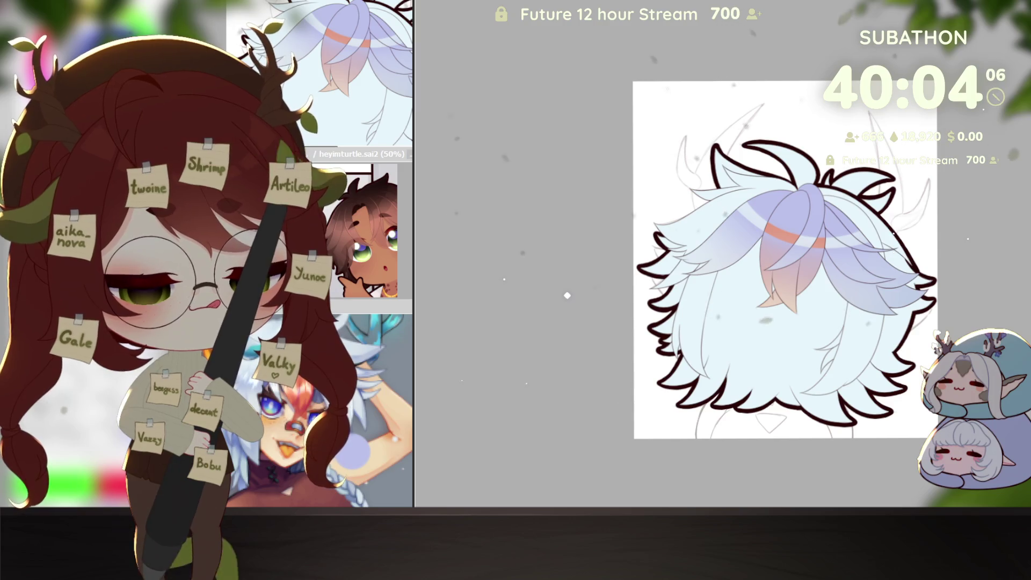
{"action": "key", "text": "ctrl+z"}
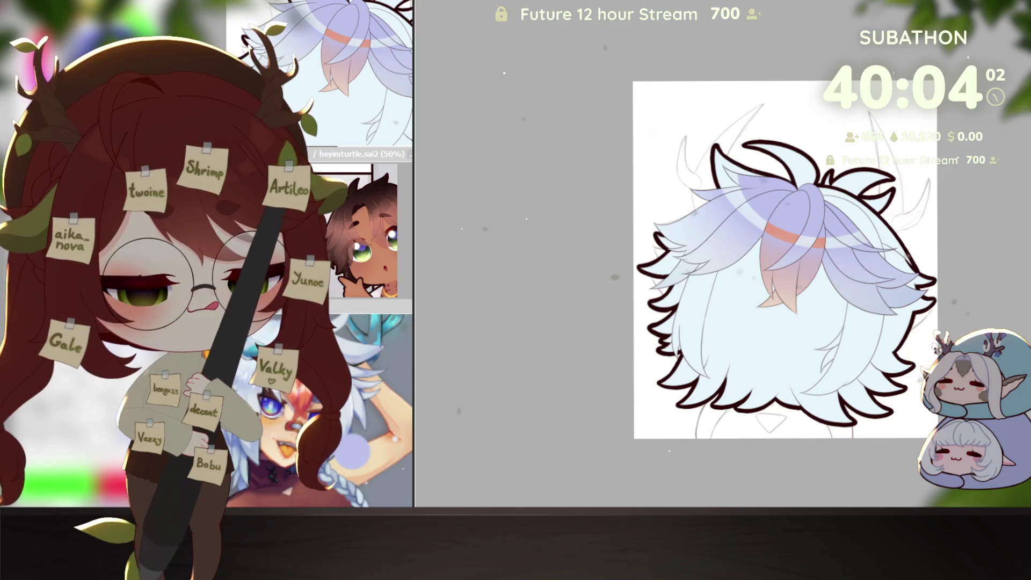
{"action": "key", "text": "ctrl+z"}
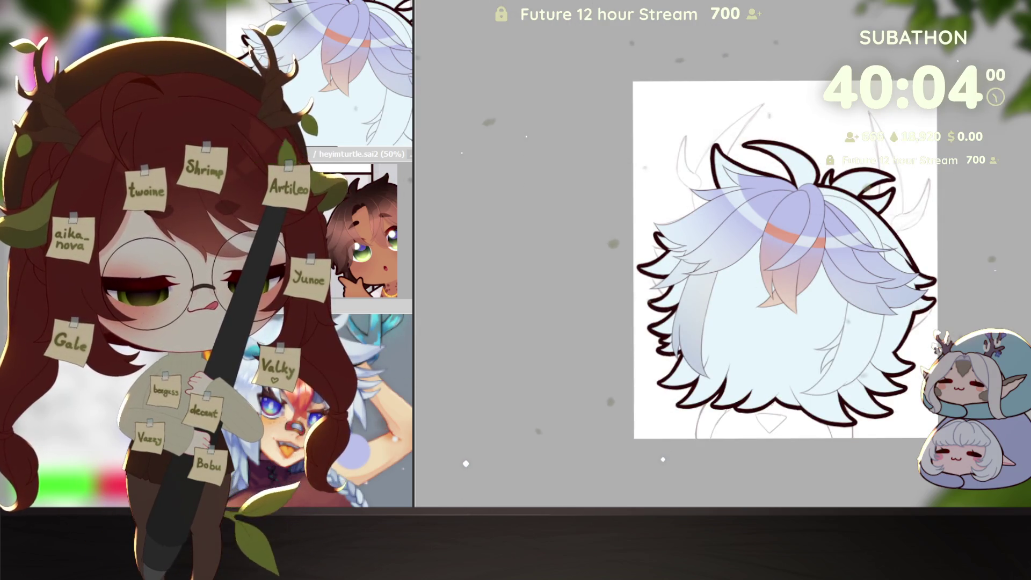
{"action": "key", "text": "ctrl+z"}
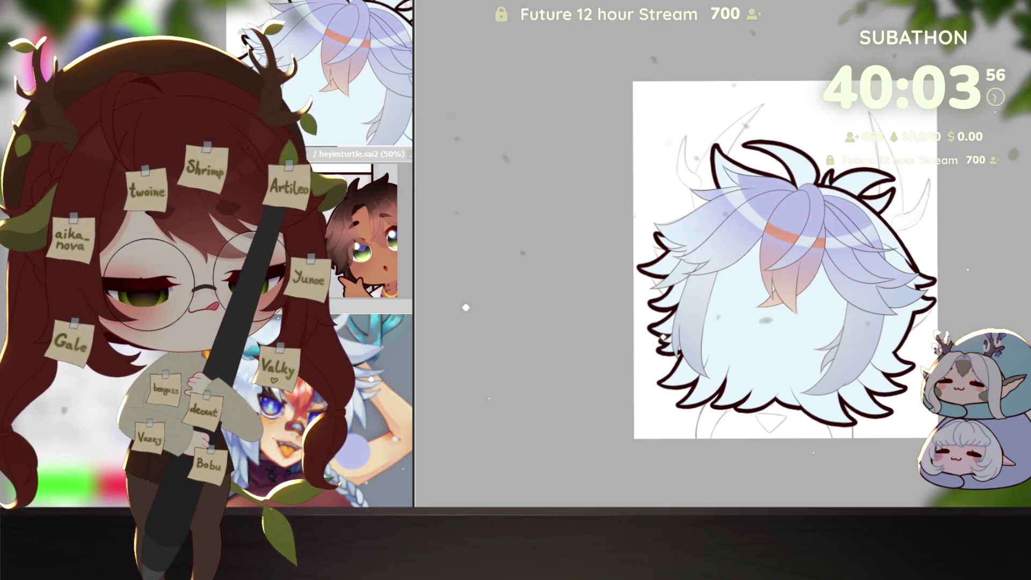
{"action": "key", "text": "ctrl+z"}
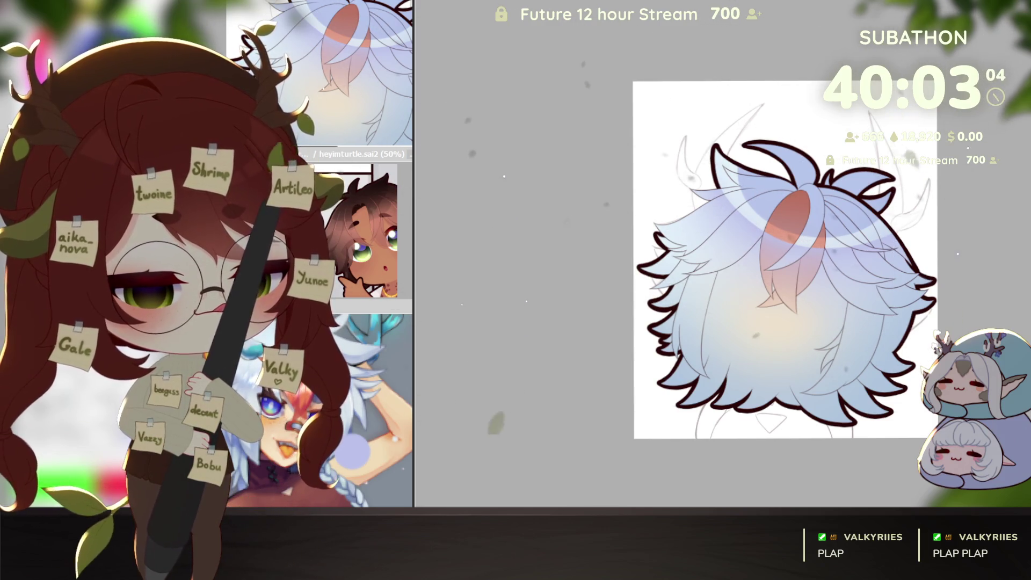
Airbrush a whitish wash over the upper hair, compare with undo, then hide the hair layer.
{"action": "left_click_drag", "start_coordinate": [685, 242], "coordinate": [902, 242]}
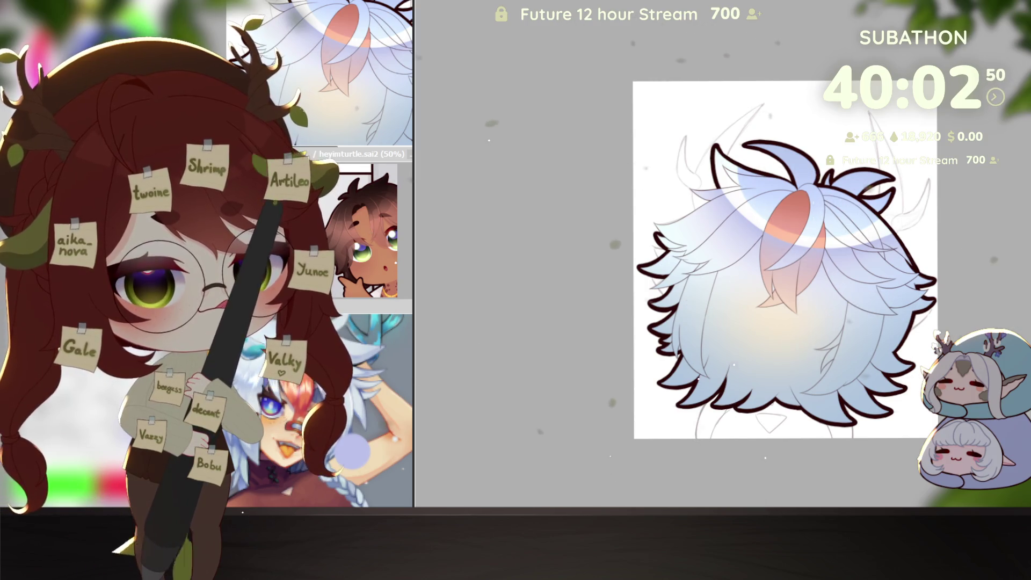
{"action": "key", "text": "ctrl+z"}
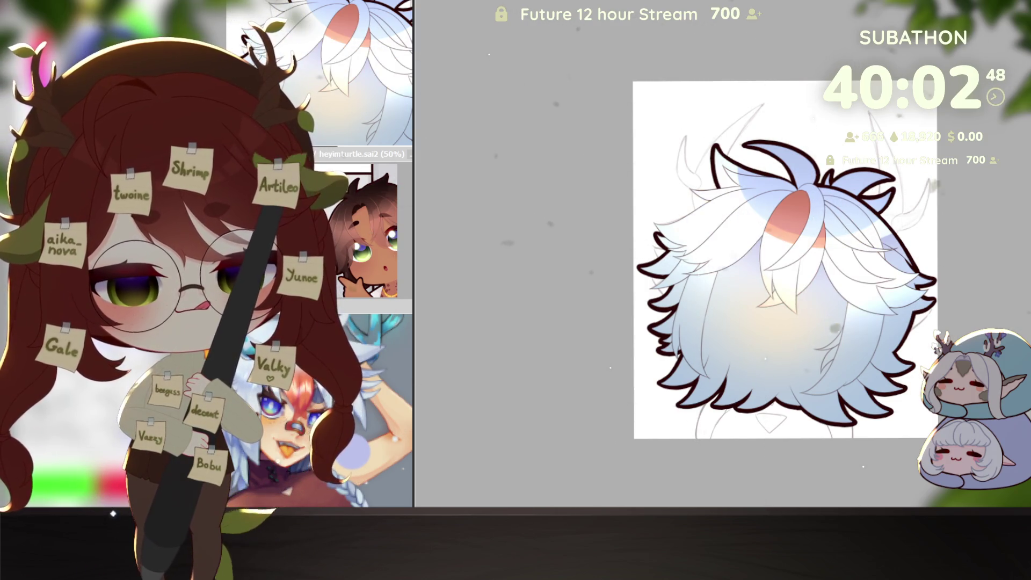
{"action": "key", "text": "ctrl+z"}
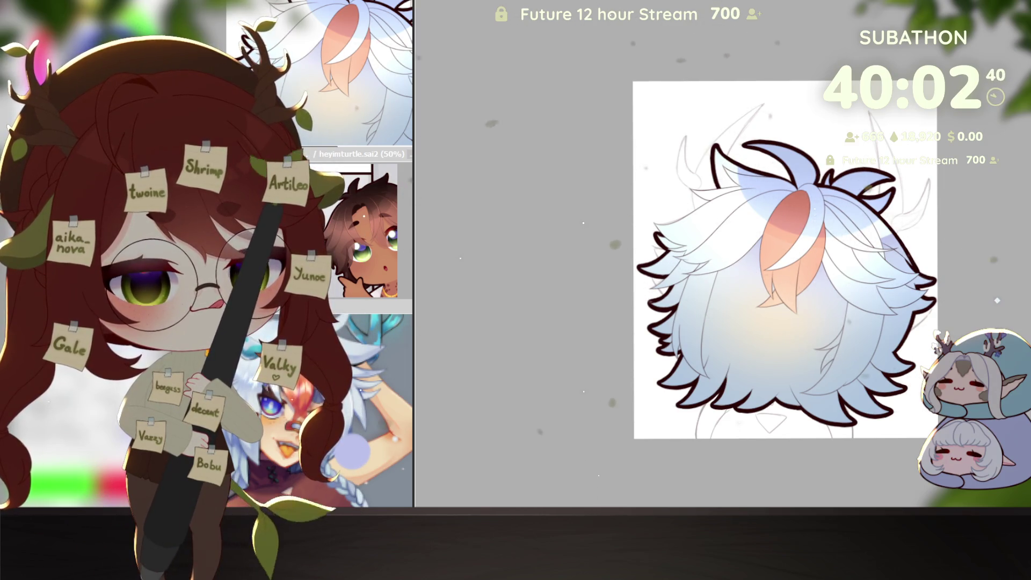
{"action": "key", "text": "ctrl+z"}
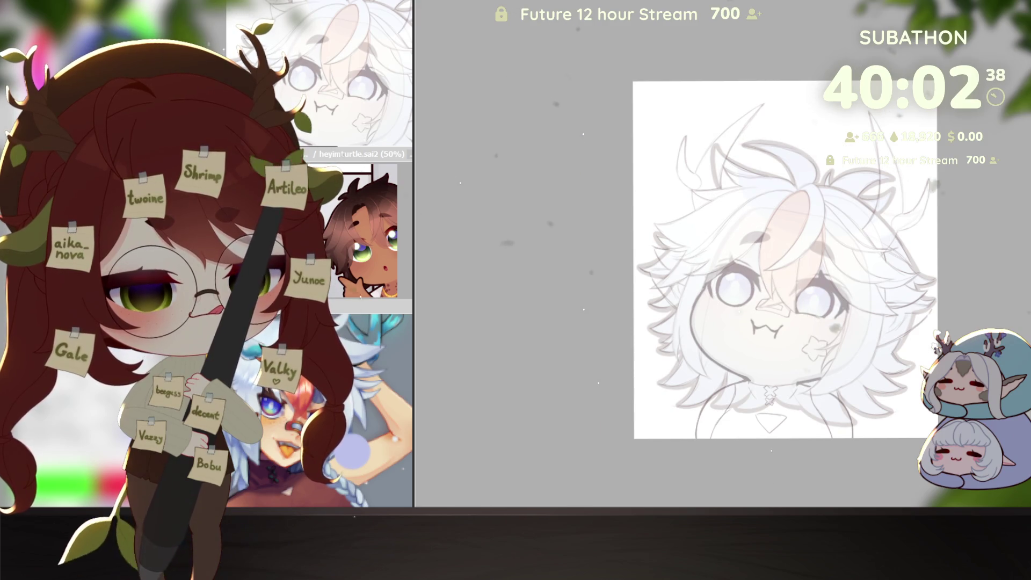
Redo to show the shaded orange streak with its white highlight again.
{"action": "key", "text": "ctrl+y"}
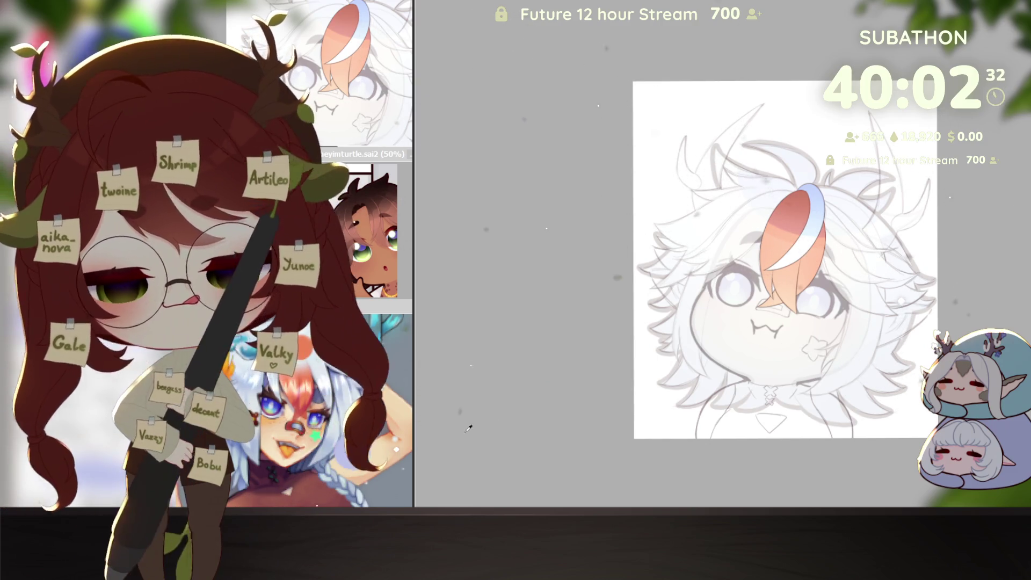
{"action": "scroll", "coordinate": [817, 322], "scroll_direction": "up", "scroll_amount": 2}
{"action": "scroll", "coordinate": [817, 322], "scroll_direction": "up", "scroll_amount": 1}
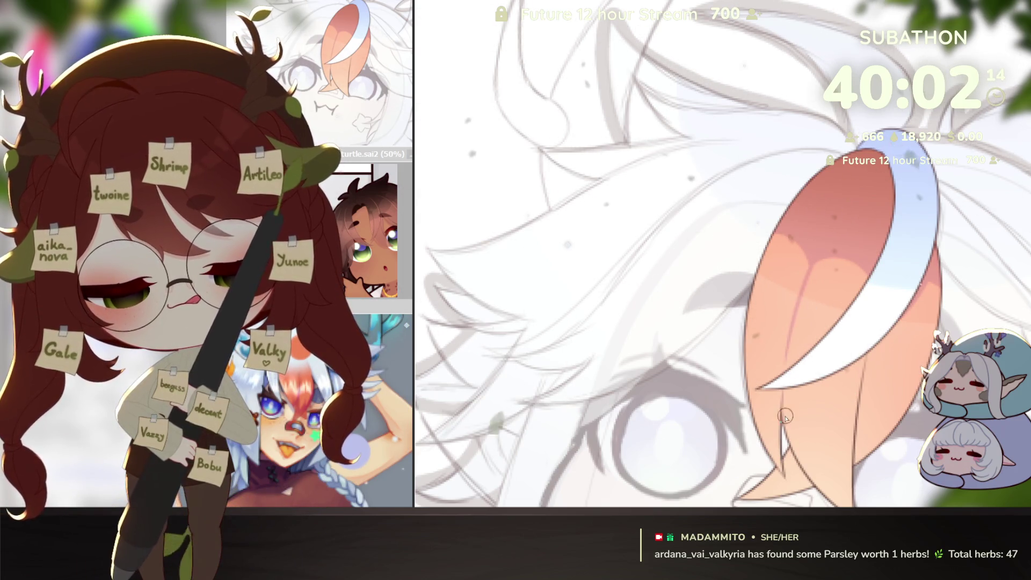
{"action": "scroll", "coordinate": [846, 226], "scroll_direction": "down", "scroll_amount": 1}
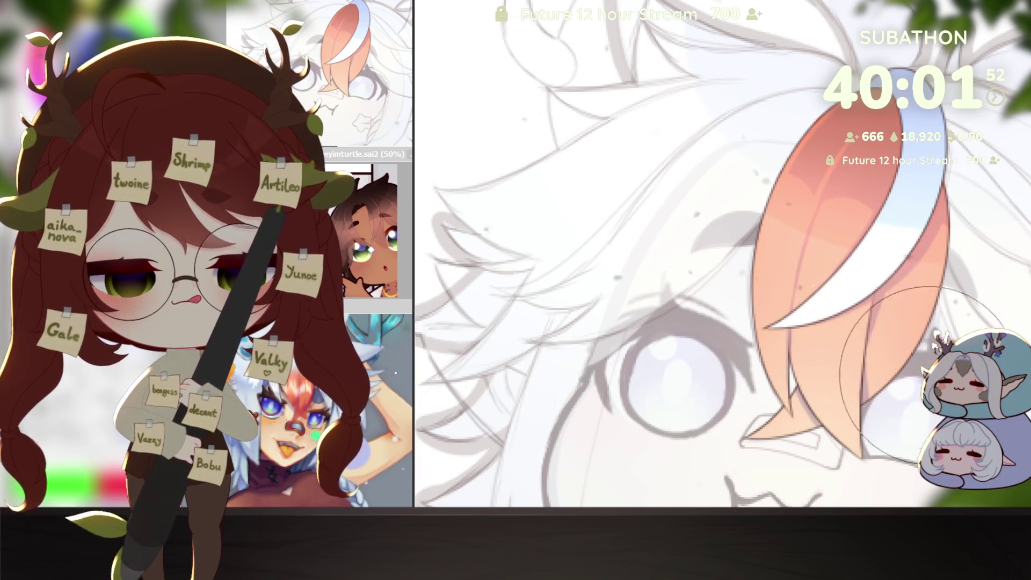
{"action": "scroll", "coordinate": [960, 325], "scroll_direction": "down", "scroll_amount": 5}
{"action": "scroll", "coordinate": [918, 371], "scroll_direction": "down", "scroll_amount": 2}
{"action": "scroll", "coordinate": [918, 371], "scroll_direction": "down", "scroll_amount": 2}
{"action": "scroll", "coordinate": [919, 403], "scroll_direction": "up", "scroll_amount": 4}
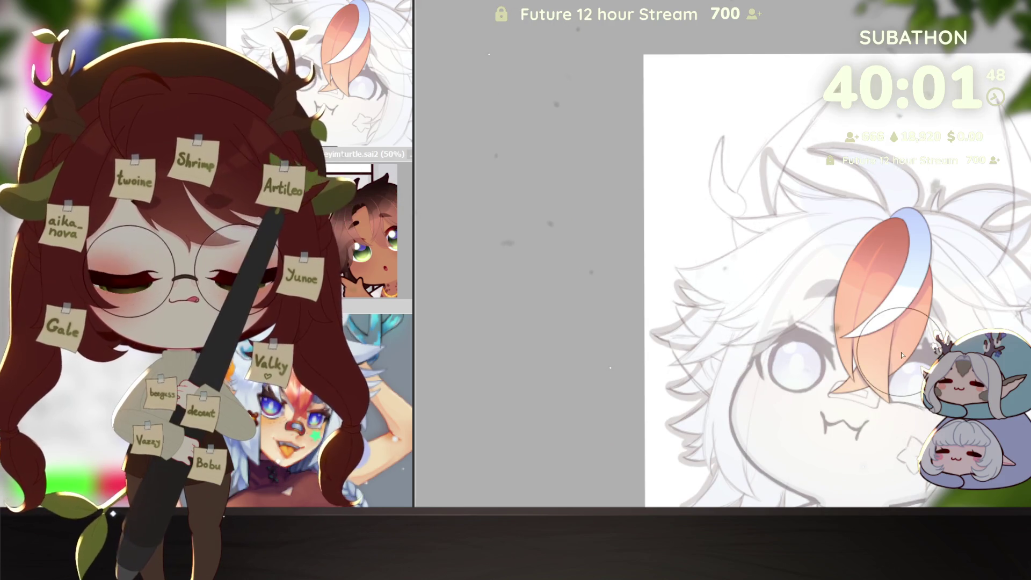
{"action": "scroll", "coordinate": [863, 256], "scroll_direction": "up", "scroll_amount": 2}
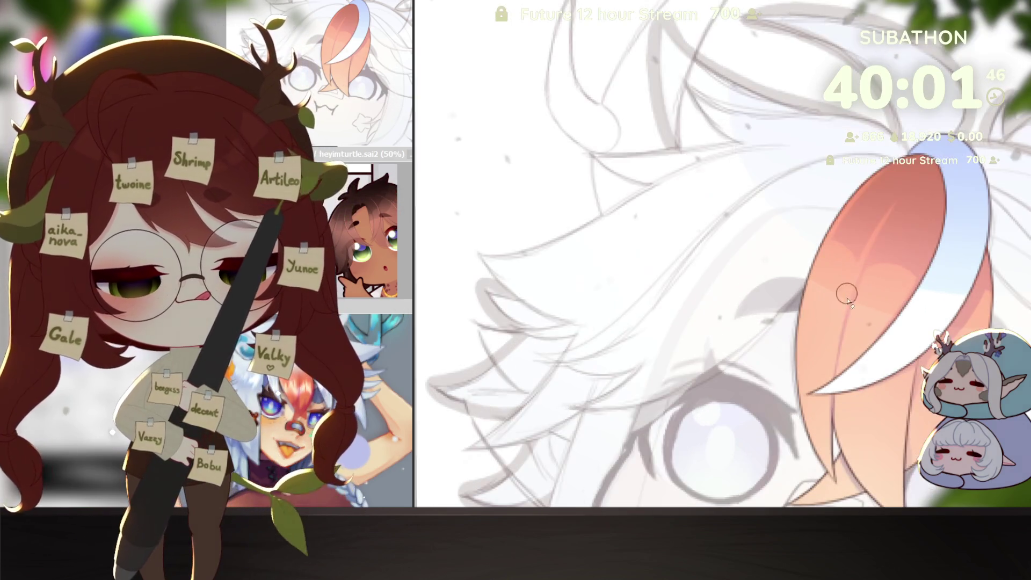
{"action": "left_click_drag", "start_coordinate": [862, 257], "coordinate": [843, 236]}
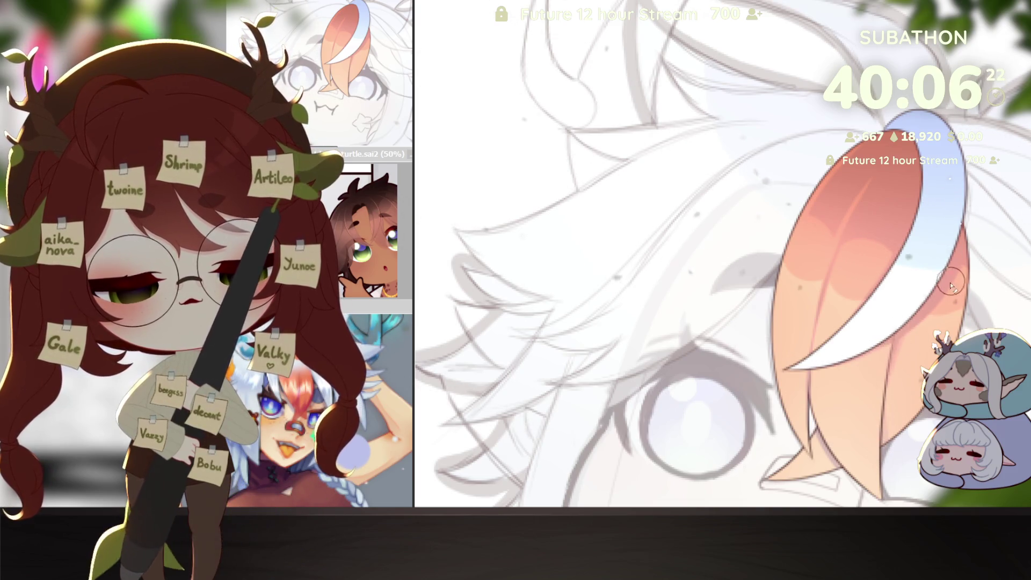
{"action": "scroll", "coordinate": [568, 512], "scroll_direction": "down", "scroll_amount": 5}
{"action": "scroll", "coordinate": [567, 491], "scroll_direction": "down", "scroll_amount": 1}
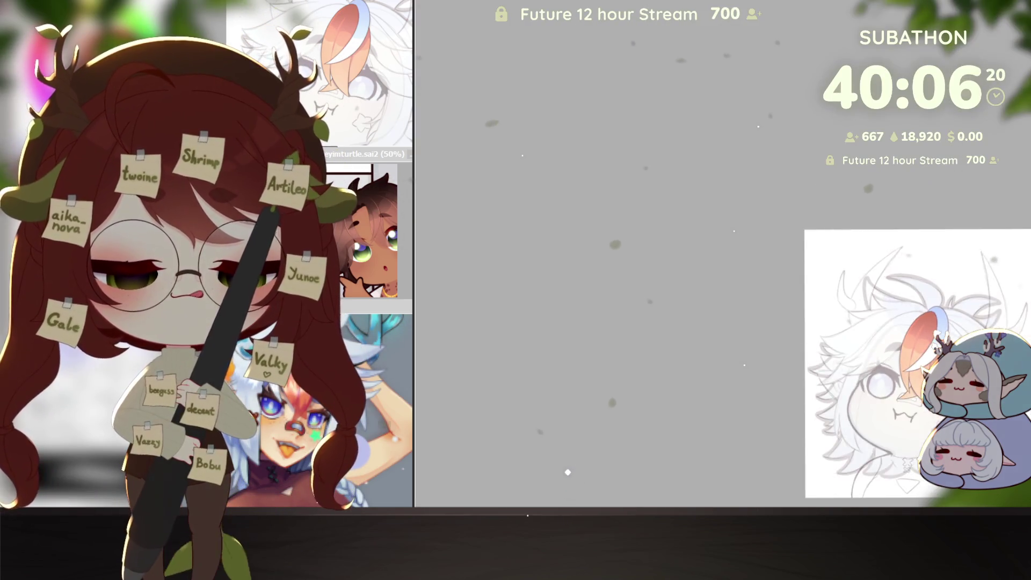
{"action": "scroll", "coordinate": [567, 490], "scroll_direction": "up", "scroll_amount": 2}
{"action": "scroll", "coordinate": [567, 490], "scroll_direction": "up", "scroll_amount": 1}
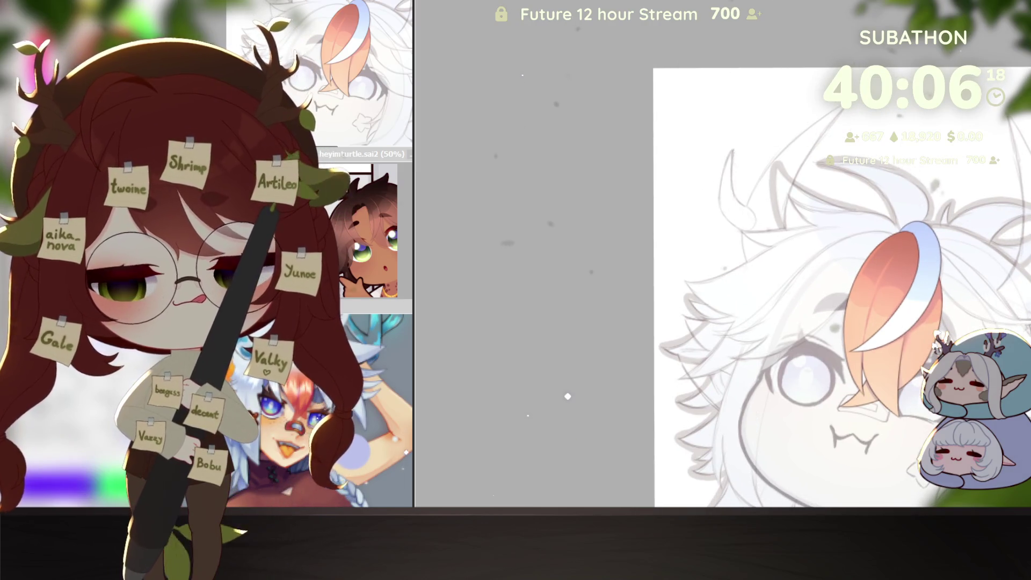
{"action": "scroll", "coordinate": [567, 387], "scroll_direction": "down", "scroll_amount": 2}
{"action": "scroll", "coordinate": [567, 366], "scroll_direction": "down", "scroll_amount": 2}
{"action": "scroll", "coordinate": [566, 347], "scroll_direction": "down", "scroll_amount": 1}
{"action": "scroll", "coordinate": [568, 327], "scroll_direction": "up", "scroll_amount": 2}
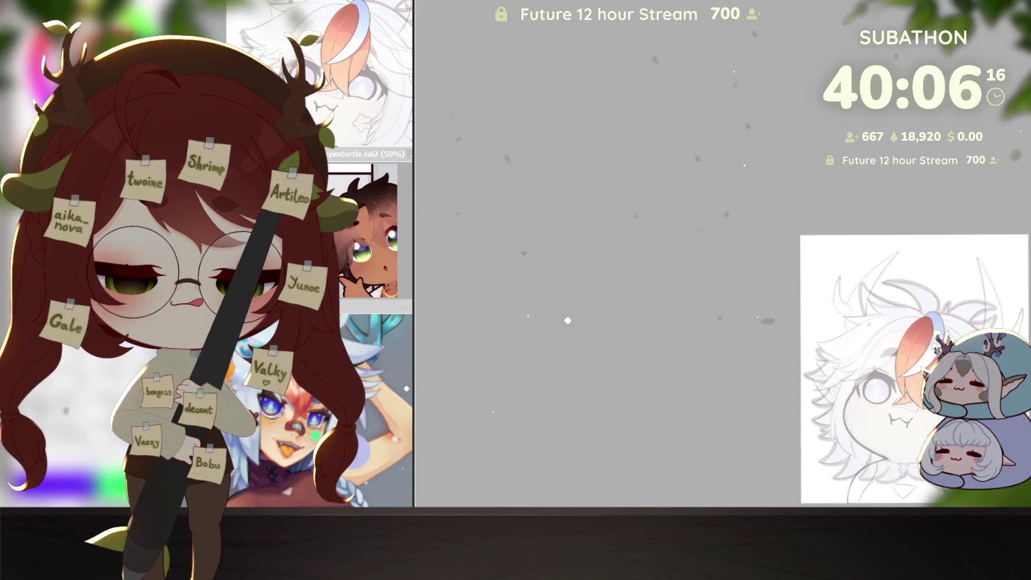
{"action": "scroll", "coordinate": [567, 322], "scroll_direction": "up", "scroll_amount": 2}
{"action": "scroll", "coordinate": [567, 321], "scroll_direction": "up", "scroll_amount": 1}
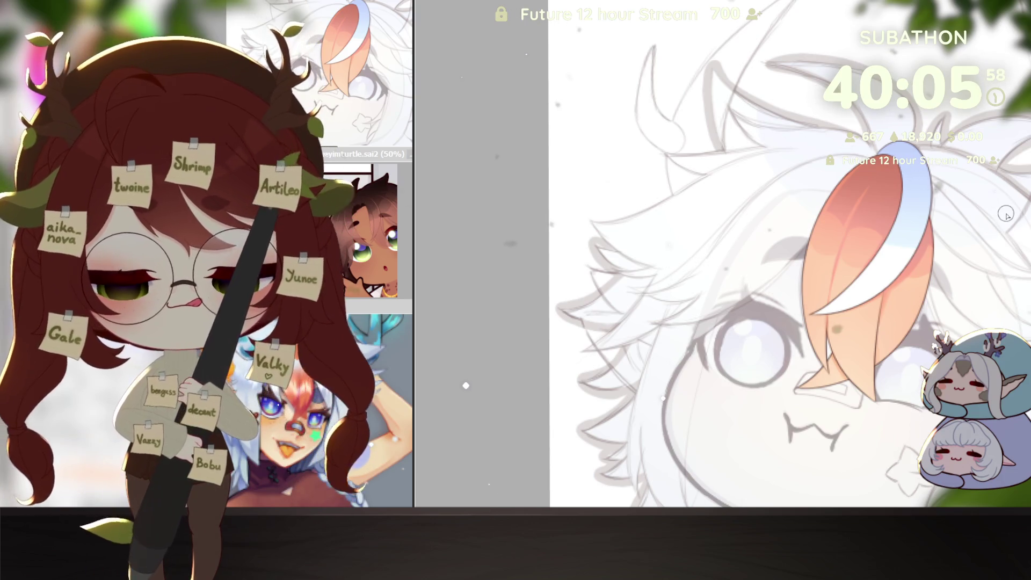
Reposition over the orange streak and undo/redo to compare its lighter and deeper colouring.
{"action": "left_click_drag", "start_coordinate": [467, 368], "coordinate": [904, 274]}
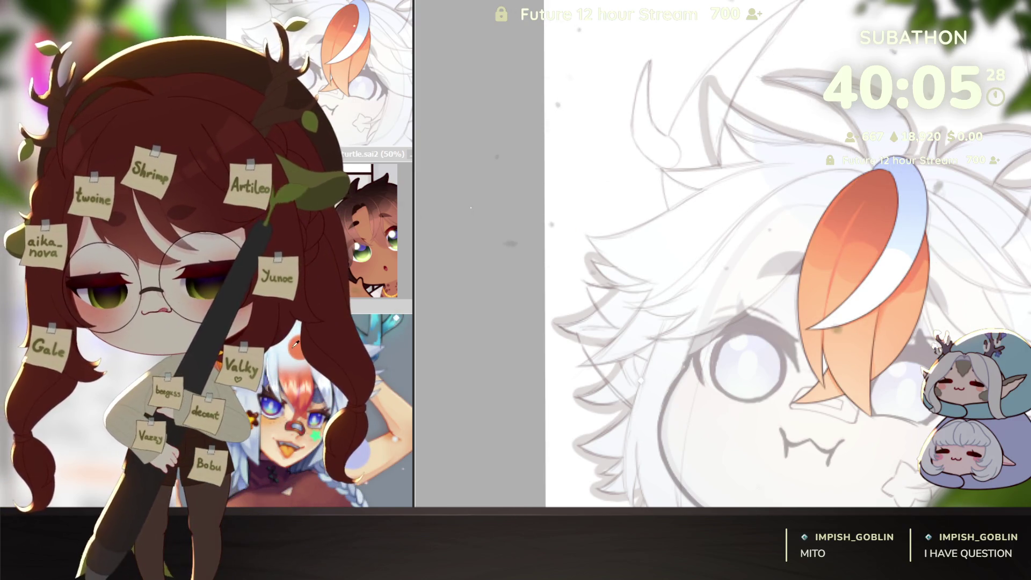
{"action": "key", "text": "ctrl+z"}
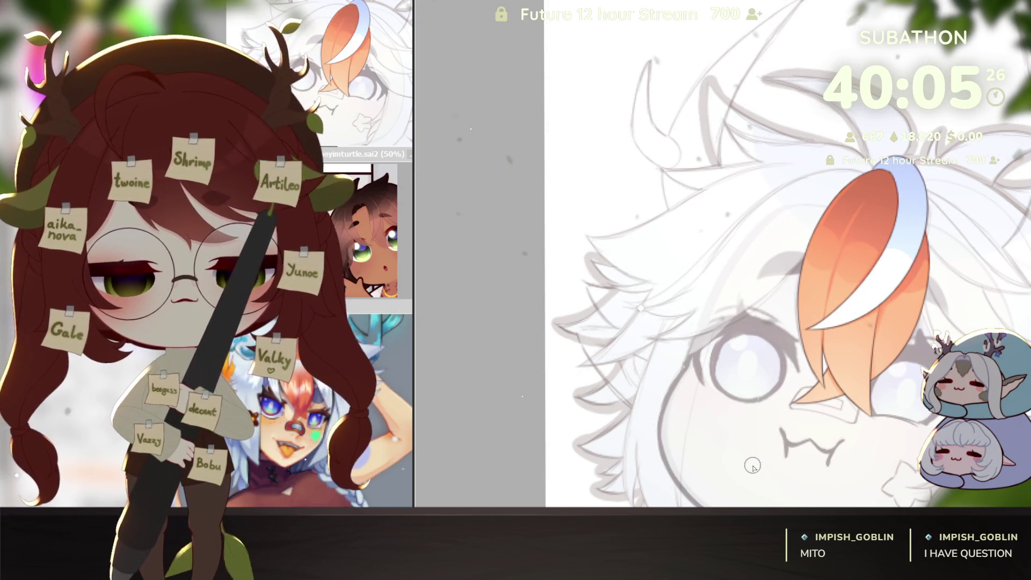
{"action": "key", "text": "ctrl+y"}
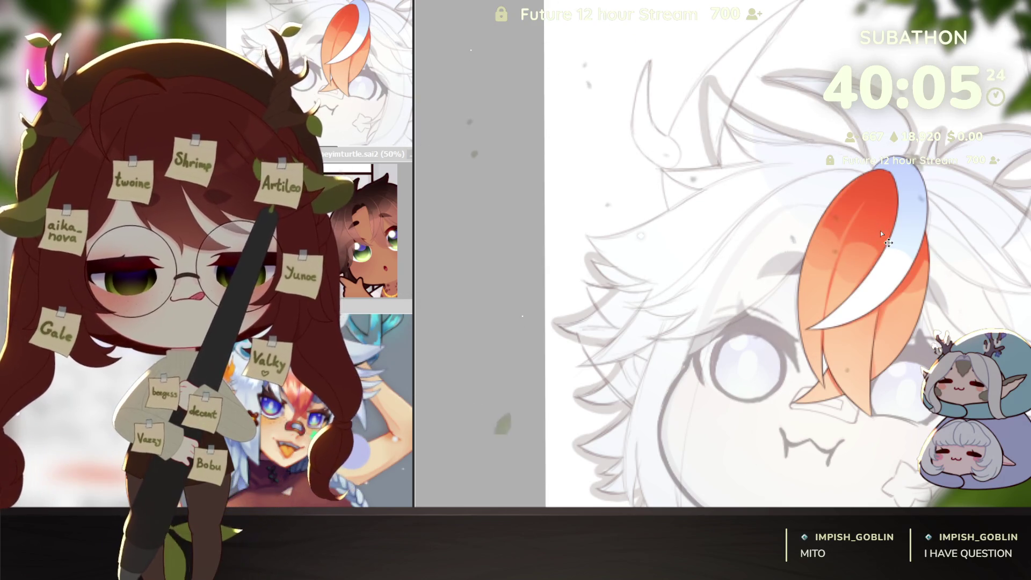
{"action": "key", "text": "ctrl+z"}
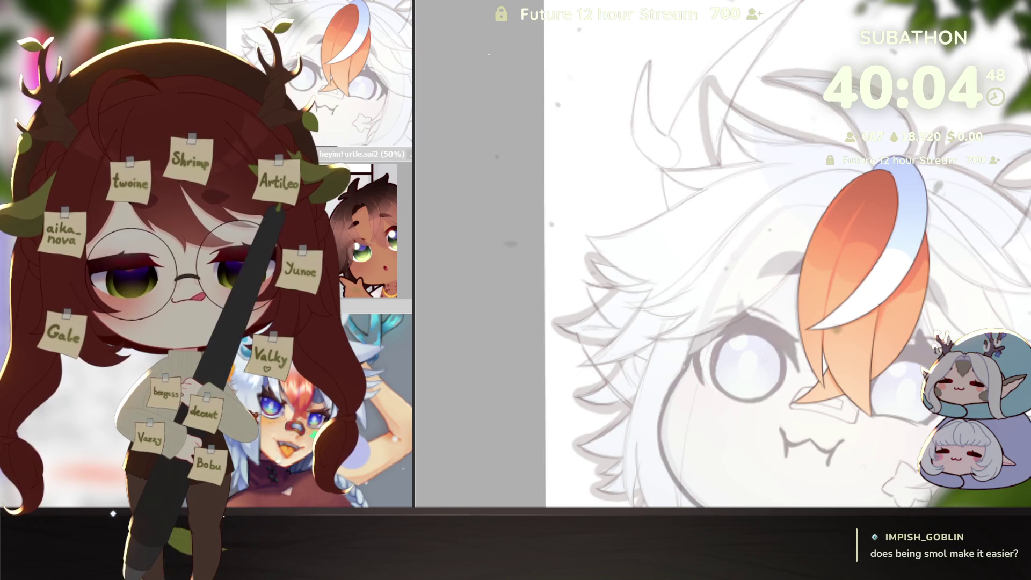
{"action": "scroll", "coordinate": [789, 253], "scroll_direction": "down", "scroll_amount": 1}
{"action": "scroll", "coordinate": [789, 254], "scroll_direction": "down", "scroll_amount": 1}
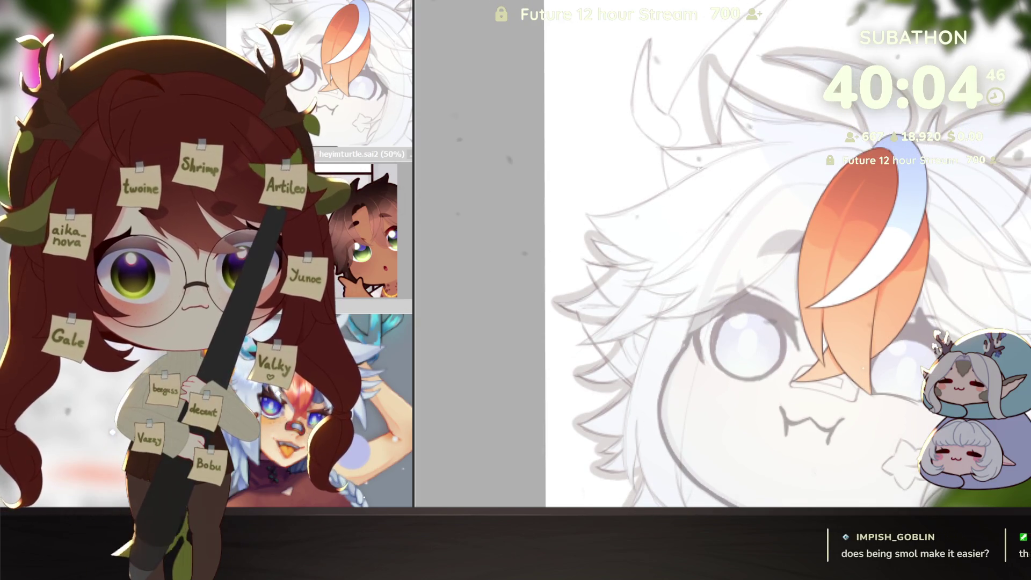
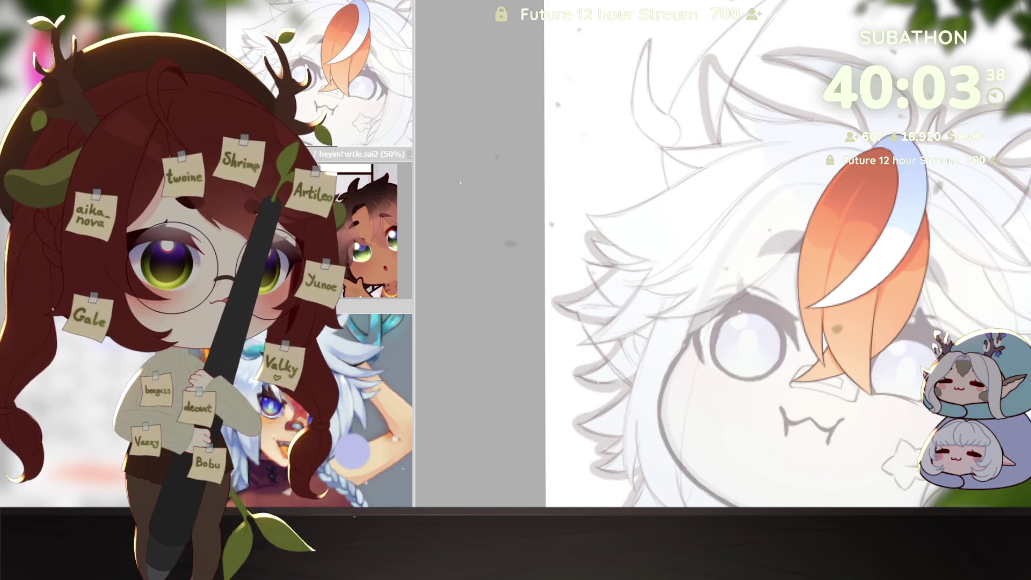
Preview Wacom Intuos 480 tablet images and bring up options on the used CTH-480 listing.
{"action": "key", "text": "alt+Tab"}
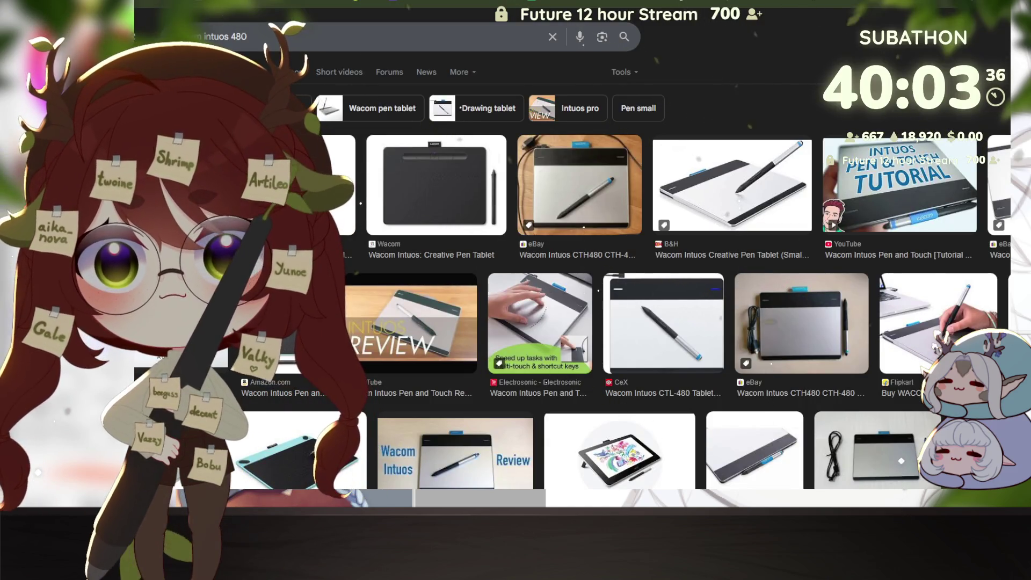
{"action": "left_click", "coordinate": [663, 323]}
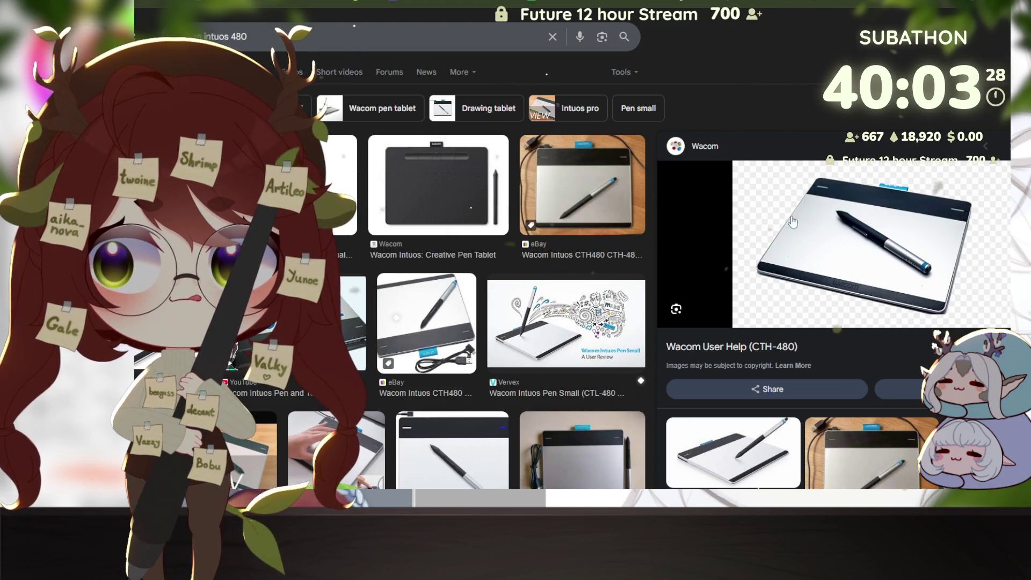
{"action": "scroll", "coordinate": [826, 243], "scroll_direction": "down", "scroll_amount": 1}
{"action": "scroll", "coordinate": [814, 254], "scroll_direction": "down", "scroll_amount": 2}
{"action": "scroll", "coordinate": [791, 272], "scroll_direction": "down", "scroll_amount": 3}
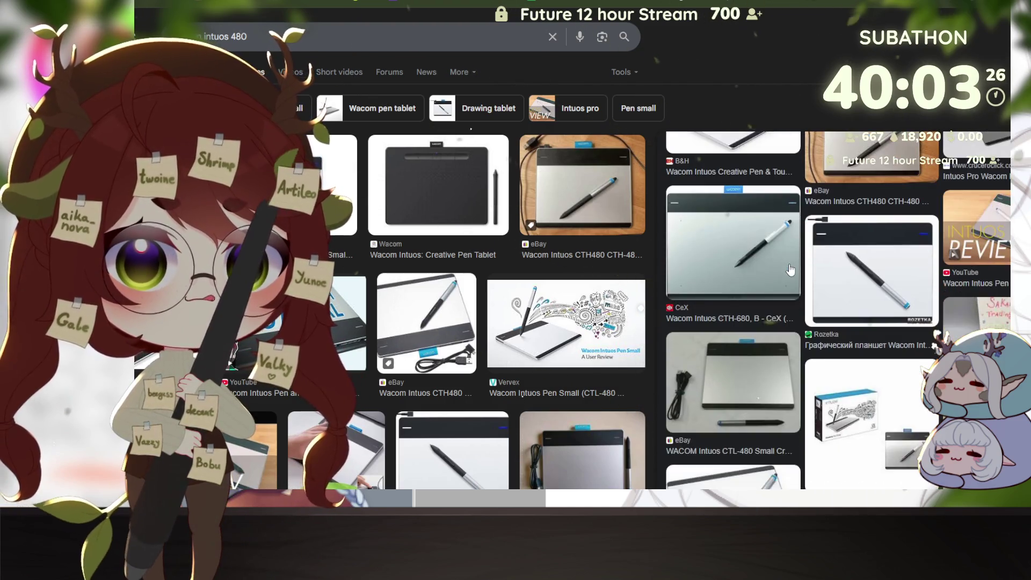
{"action": "scroll", "coordinate": [790, 267], "scroll_direction": "down", "scroll_amount": 2}
{"action": "scroll", "coordinate": [790, 266], "scroll_direction": "down", "scroll_amount": 3}
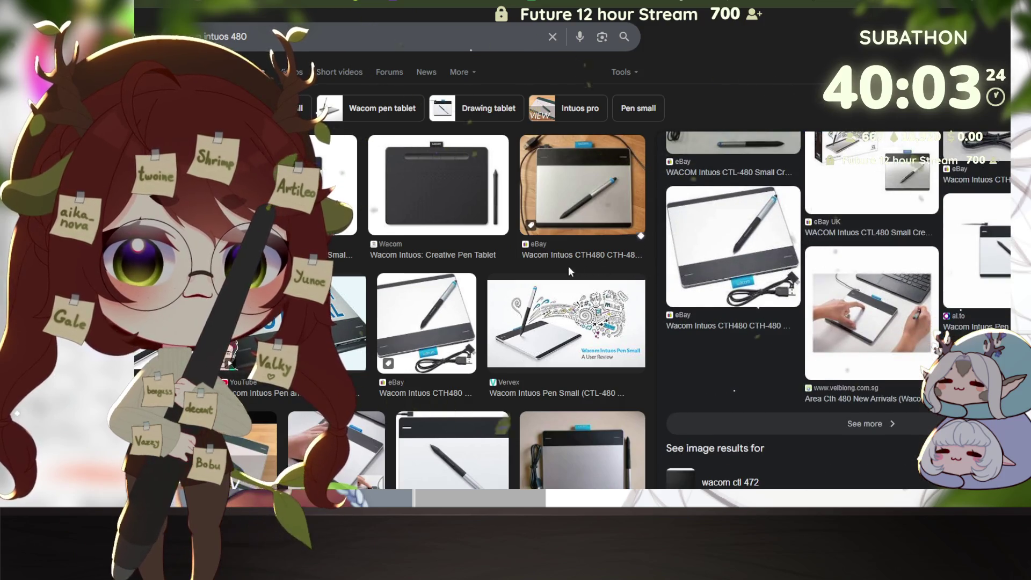
{"action": "scroll", "coordinate": [561, 273], "scroll_direction": "down", "scroll_amount": 2}
{"action": "scroll", "coordinate": [561, 274], "scroll_direction": "down", "scroll_amount": 2}
{"action": "scroll", "coordinate": [532, 266], "scroll_direction": "down", "scroll_amount": 2}
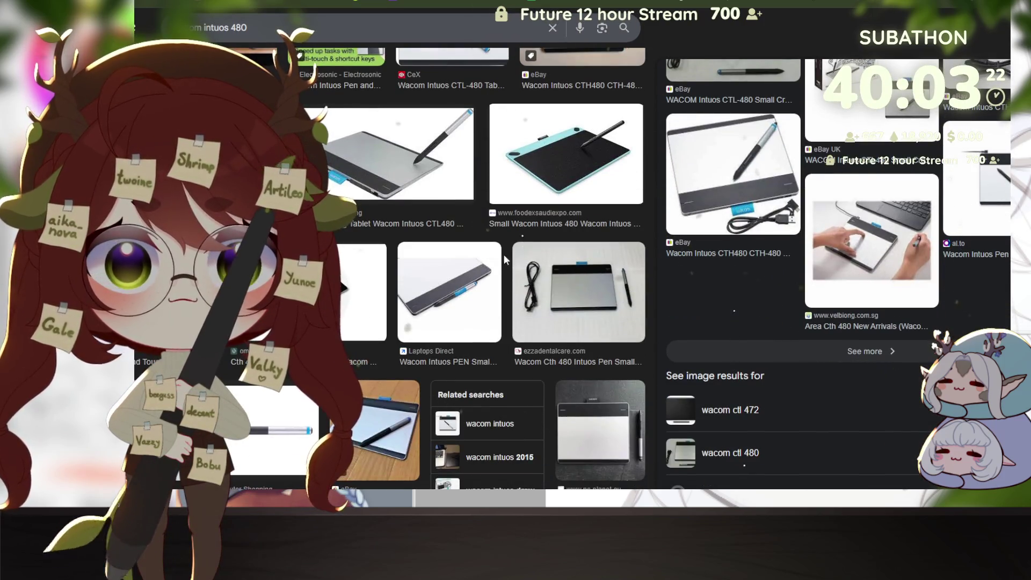
{"action": "scroll", "coordinate": [503, 254], "scroll_direction": "down", "scroll_amount": 2}
{"action": "scroll", "coordinate": [490, 258], "scroll_direction": "down", "scroll_amount": 2}
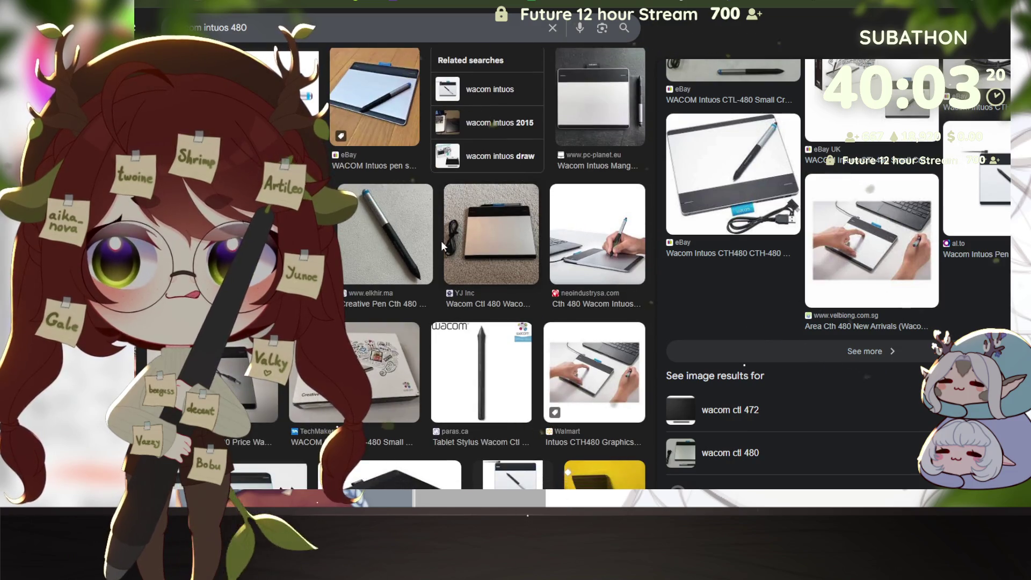
{"action": "scroll", "coordinate": [409, 235], "scroll_direction": "down", "scroll_amount": 2}
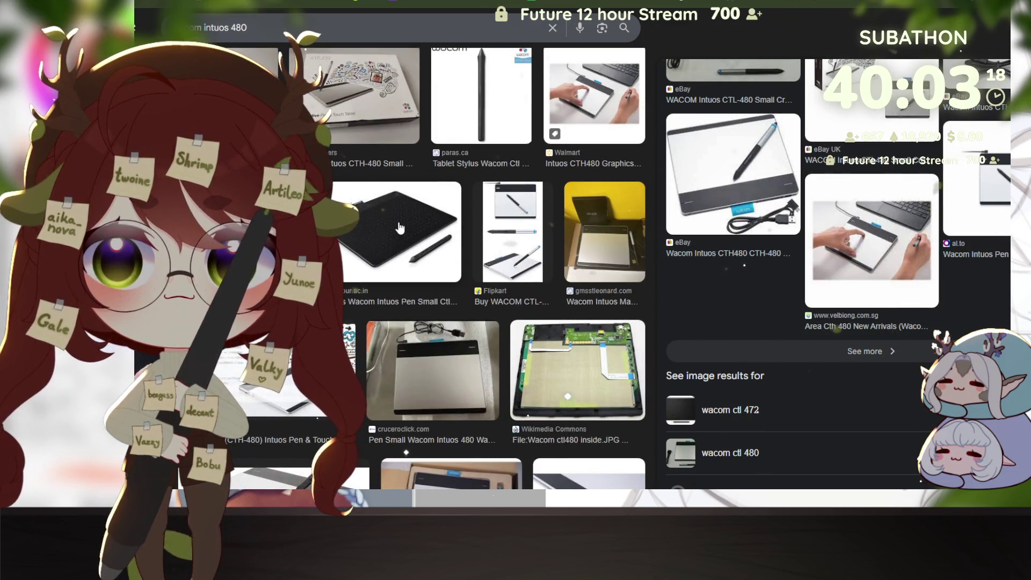
{"action": "scroll", "coordinate": [399, 227], "scroll_direction": "down", "scroll_amount": 3}
{"action": "scroll", "coordinate": [399, 226], "scroll_direction": "down", "scroll_amount": 3}
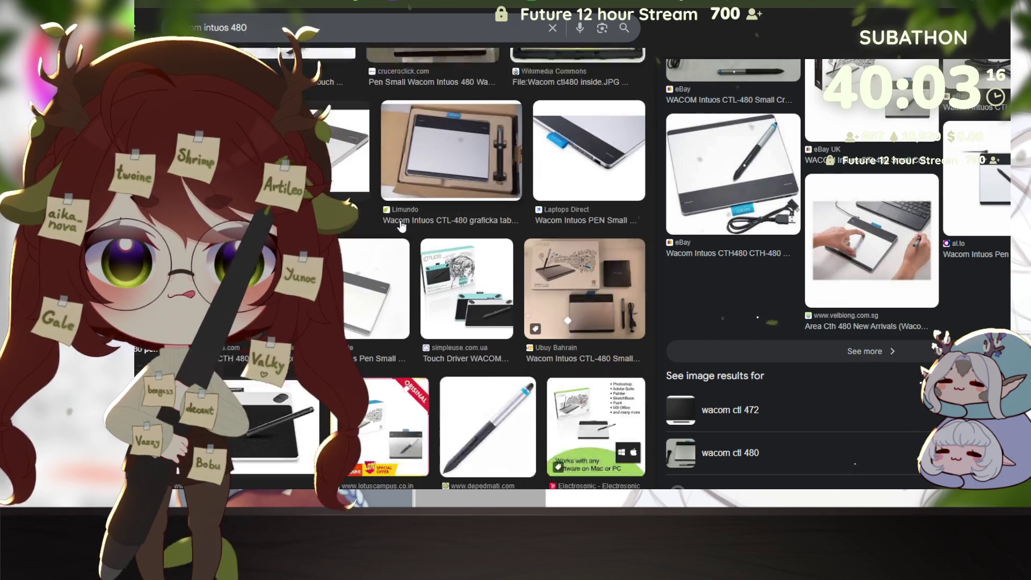
{"action": "scroll", "coordinate": [401, 224], "scroll_direction": "down", "scroll_amount": 2}
{"action": "scroll", "coordinate": [403, 223], "scroll_direction": "down", "scroll_amount": 2}
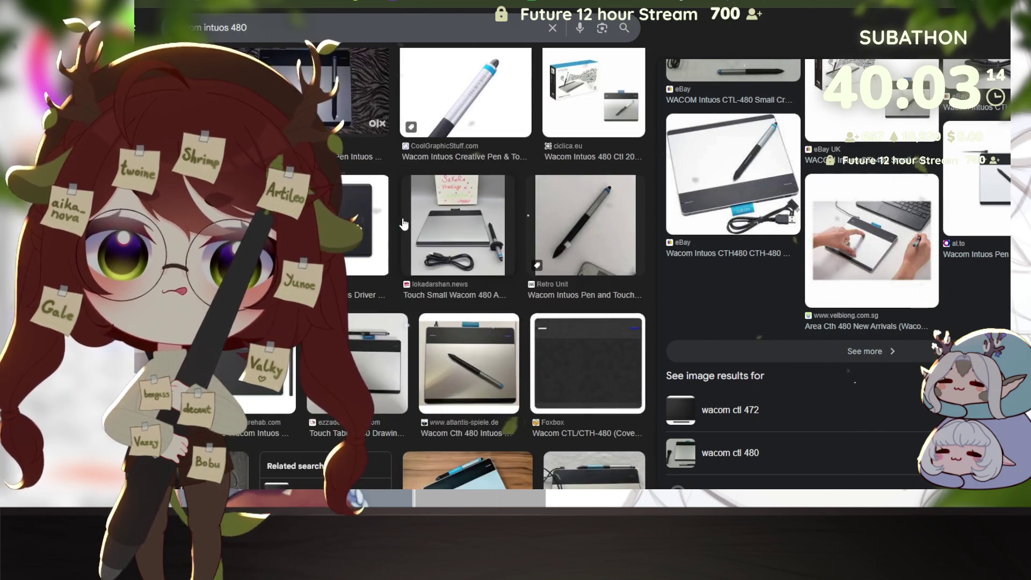
{"action": "scroll", "coordinate": [403, 223], "scroll_direction": "down", "scroll_amount": 2}
{"action": "scroll", "coordinate": [404, 223], "scroll_direction": "down", "scroll_amount": 2}
{"action": "scroll", "coordinate": [405, 222], "scroll_direction": "down", "scroll_amount": 2}
{"action": "left_click", "coordinate": [580, 250]}
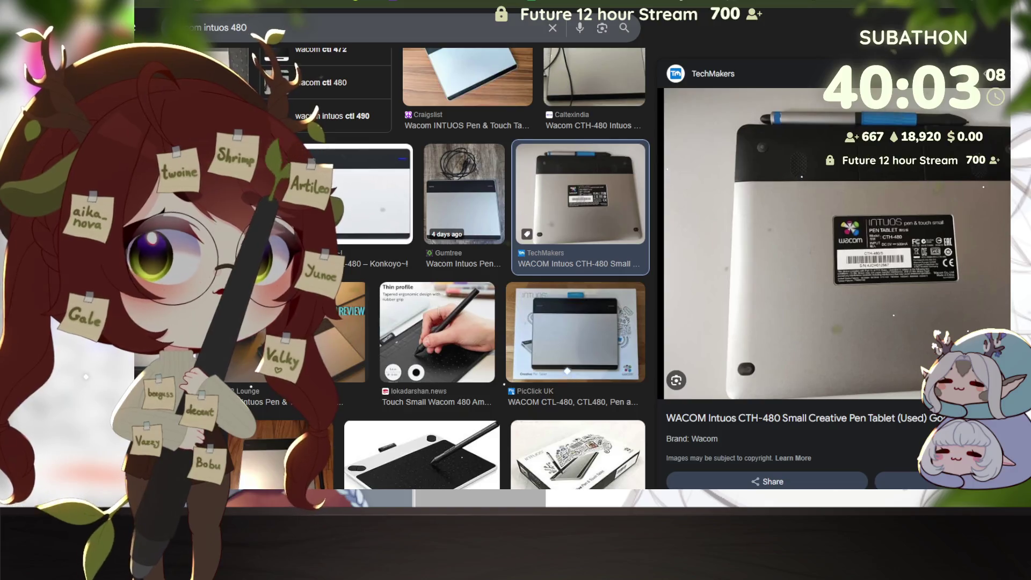
{"action": "right_click", "coordinate": [852, 180]}
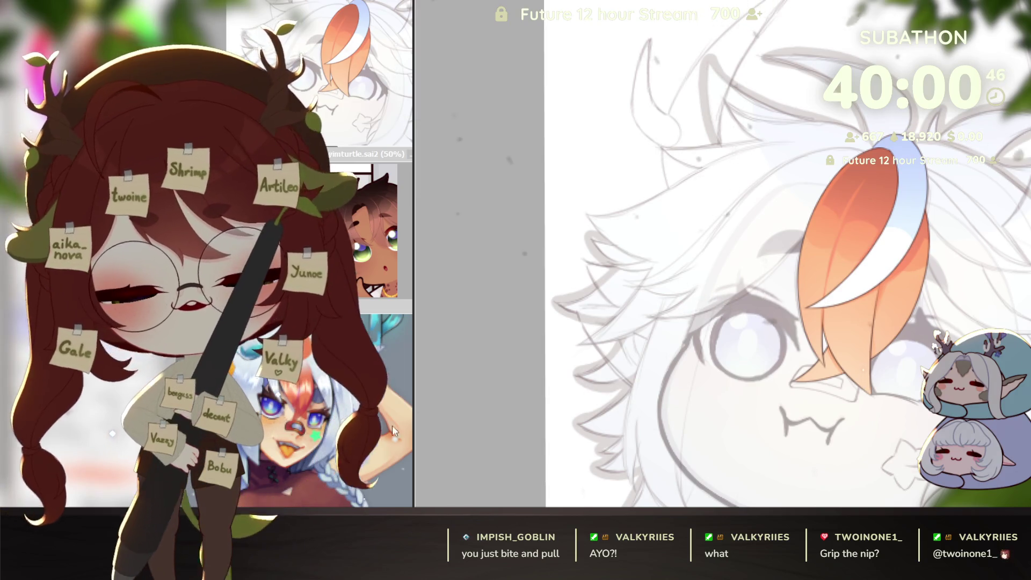
{"action": "scroll", "coordinate": [947, 300], "scroll_direction": "up", "scroll_amount": 2}
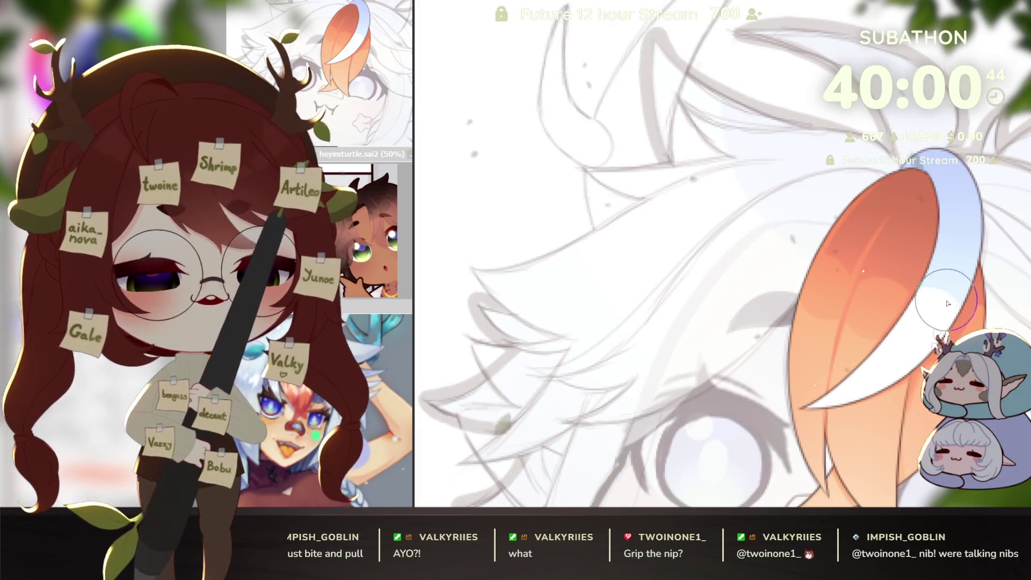
Settle on a broad brush size and reframe the artwork for the orange lock.
{"action": "key", "text": "bracketright"}
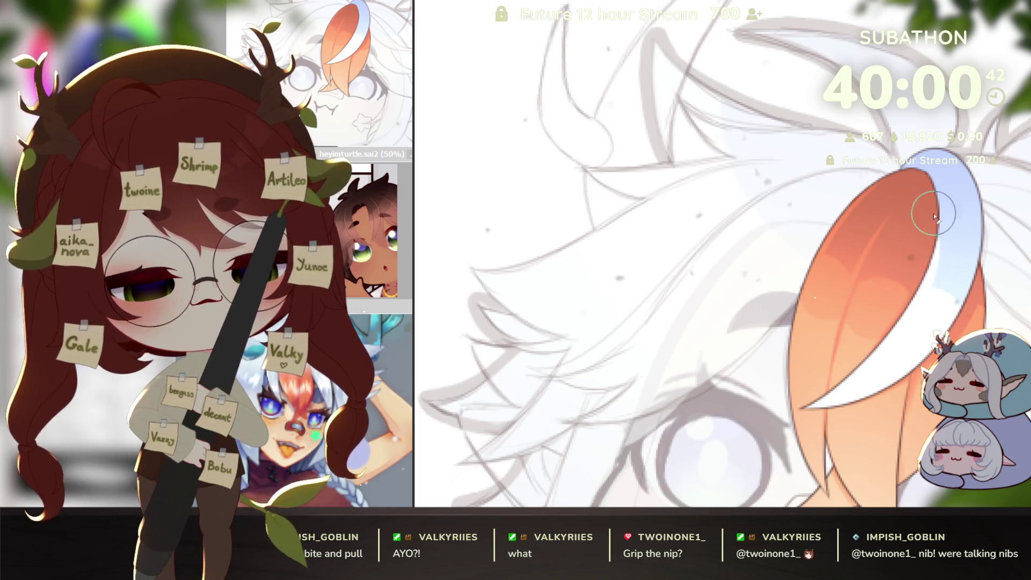
{"action": "key", "text": "bracketleft"}
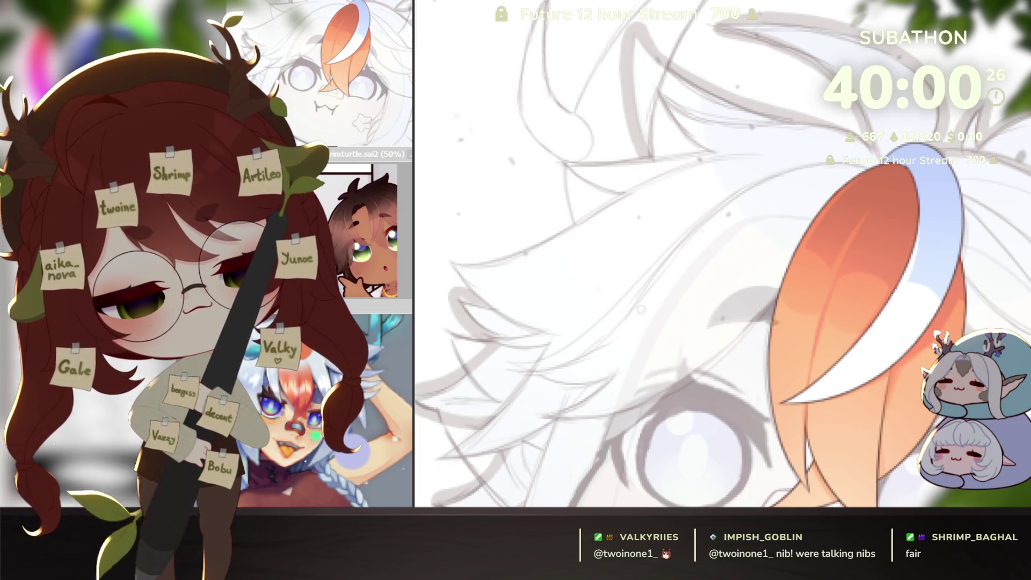
{"action": "scroll", "coordinate": [640, 258], "scroll_direction": "down", "scroll_amount": 3}
{"action": "scroll", "coordinate": [640, 250], "scroll_direction": "up", "scroll_amount": 1}
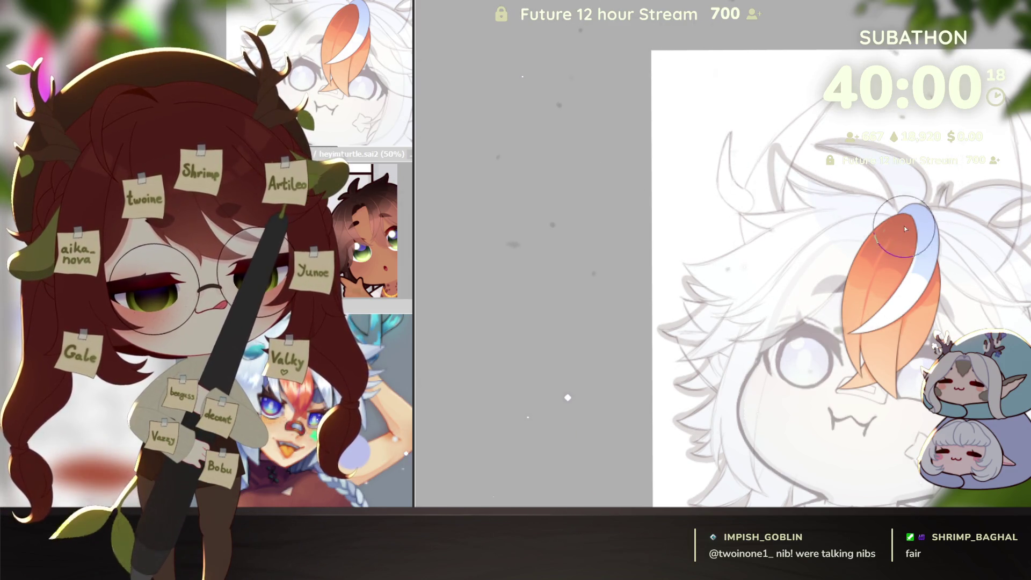
{"action": "scroll", "coordinate": [897, 420], "scroll_direction": "up", "scroll_amount": 2}
{"action": "left_click_drag", "start_coordinate": [897, 420], "coordinate": [883, 424]}
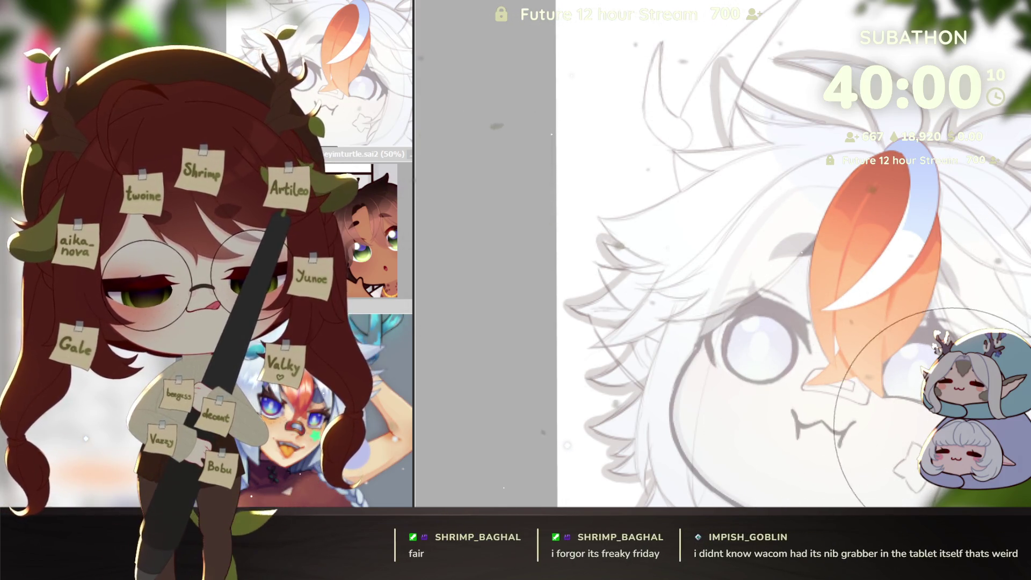
{"action": "left_click_drag", "start_coordinate": [832, 418], "coordinate": [895, 336]}
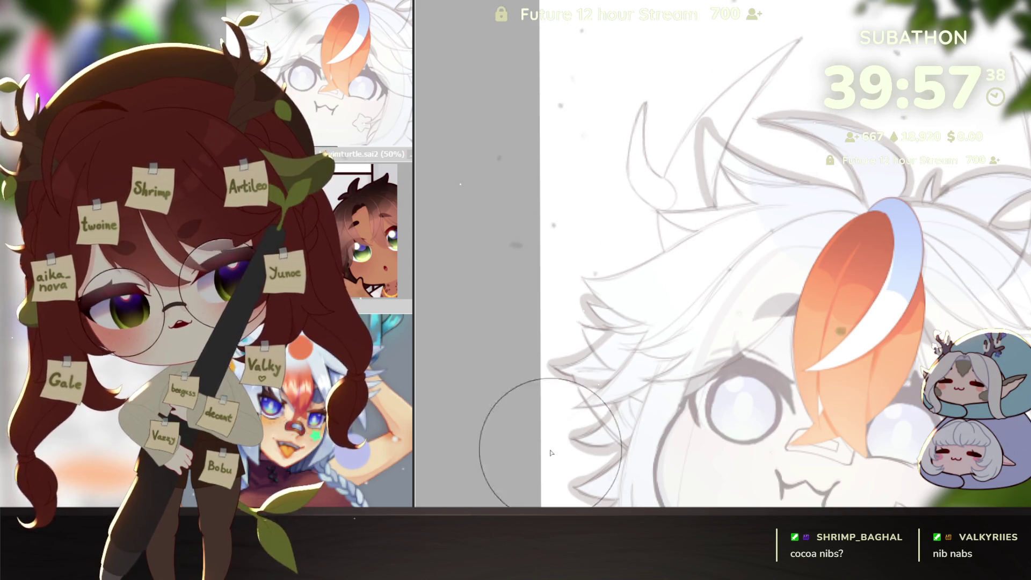
{"action": "left_click", "coordinate": [377, 434]}
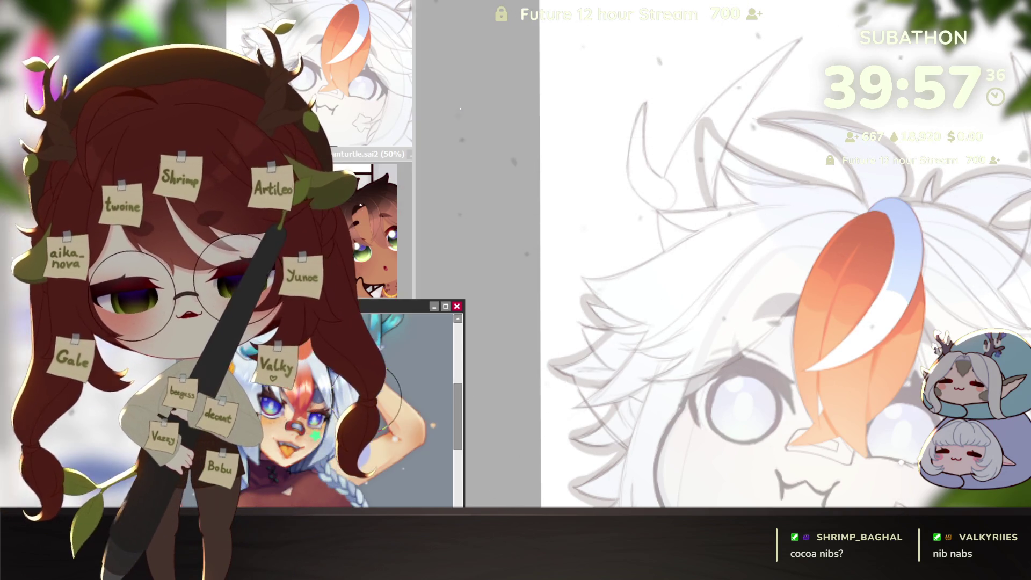
{"action": "left_click", "coordinate": [500, 379]}
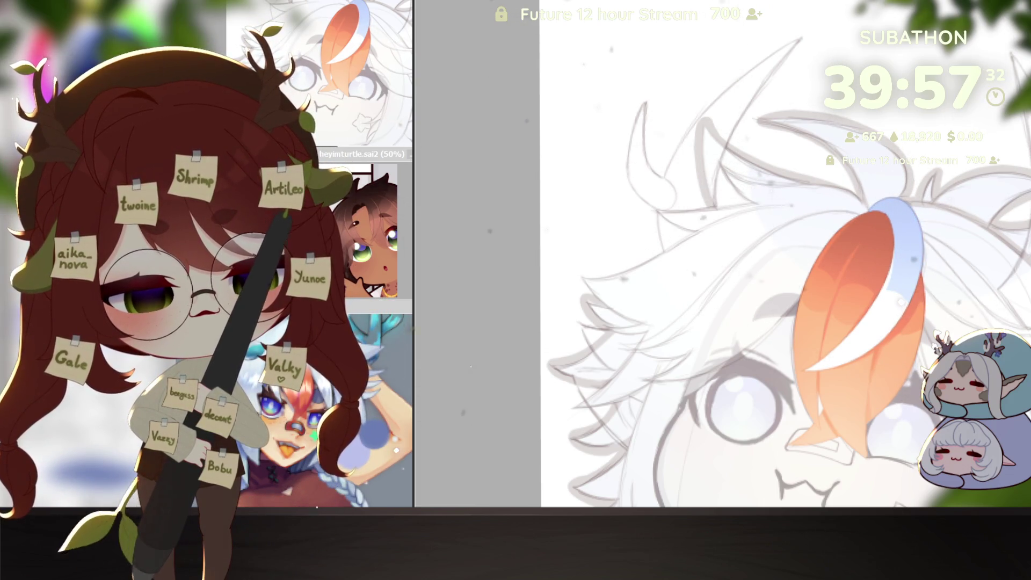
{"action": "scroll", "coordinate": [472, 366], "scroll_direction": "down", "scroll_amount": 5}
{"action": "scroll", "coordinate": [471, 367], "scroll_direction": "down", "scroll_amount": 1}
{"action": "scroll", "coordinate": [640, 455], "scroll_direction": "up", "scroll_amount": 2}
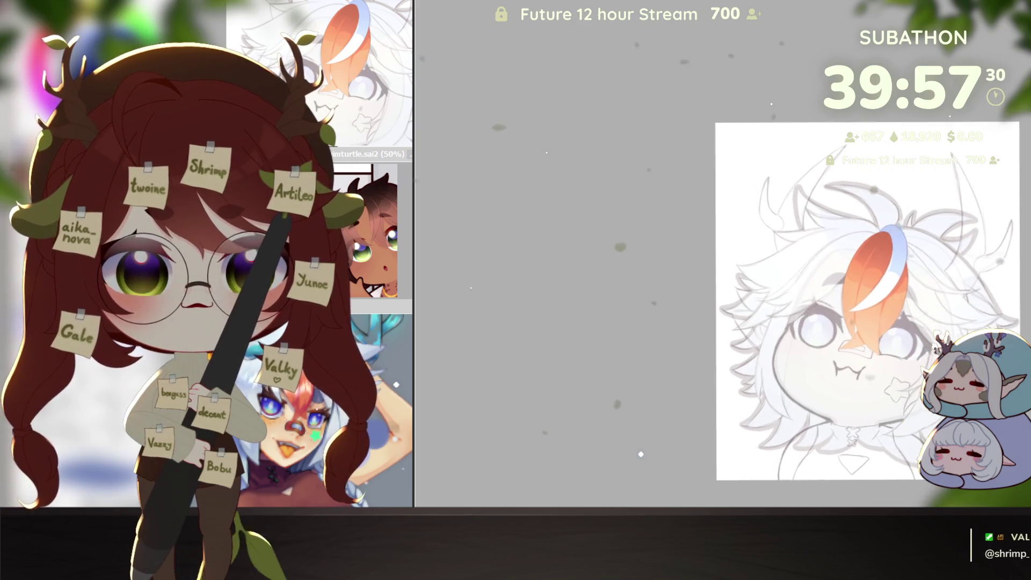
{"action": "scroll", "coordinate": [898, 360], "scroll_direction": "up", "scroll_amount": 2}
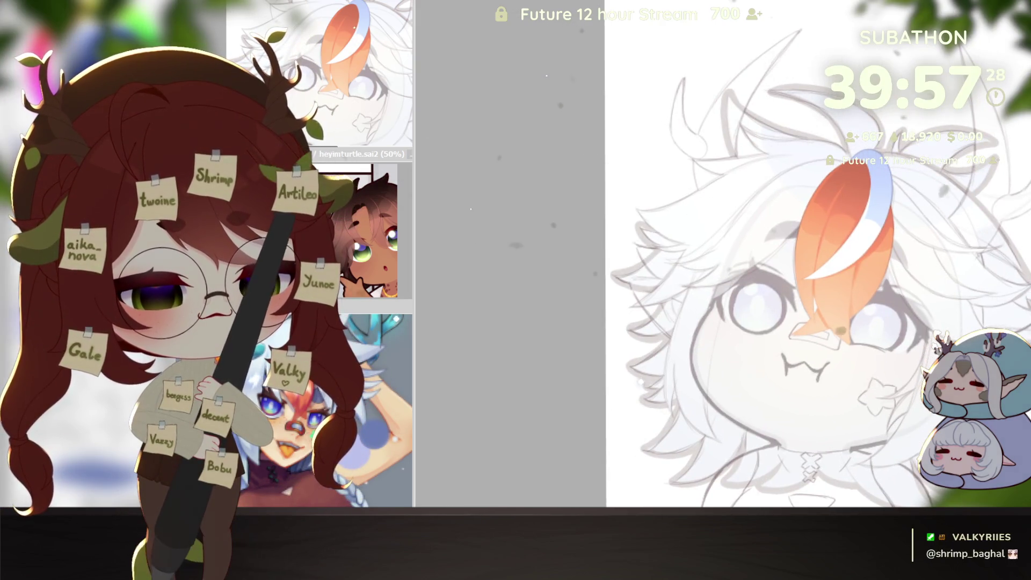
Hide the orange centre lock to reveal the blue strand on the right.
{"action": "key", "text": "ctrl+z"}
{"action": "key", "text": "ctrl+z"}
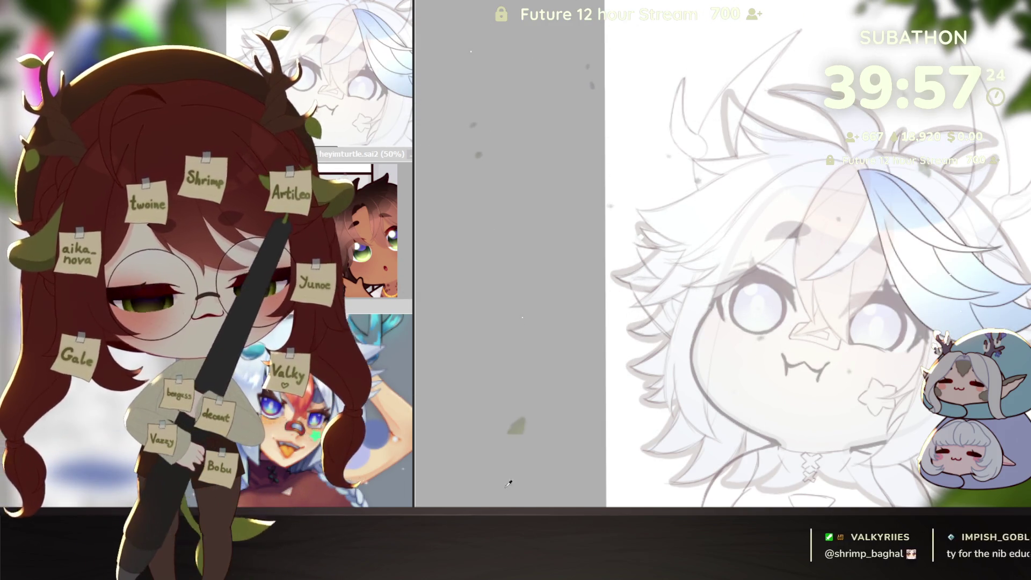
{"action": "scroll", "coordinate": [935, 303], "scroll_direction": "up", "scroll_amount": 1}
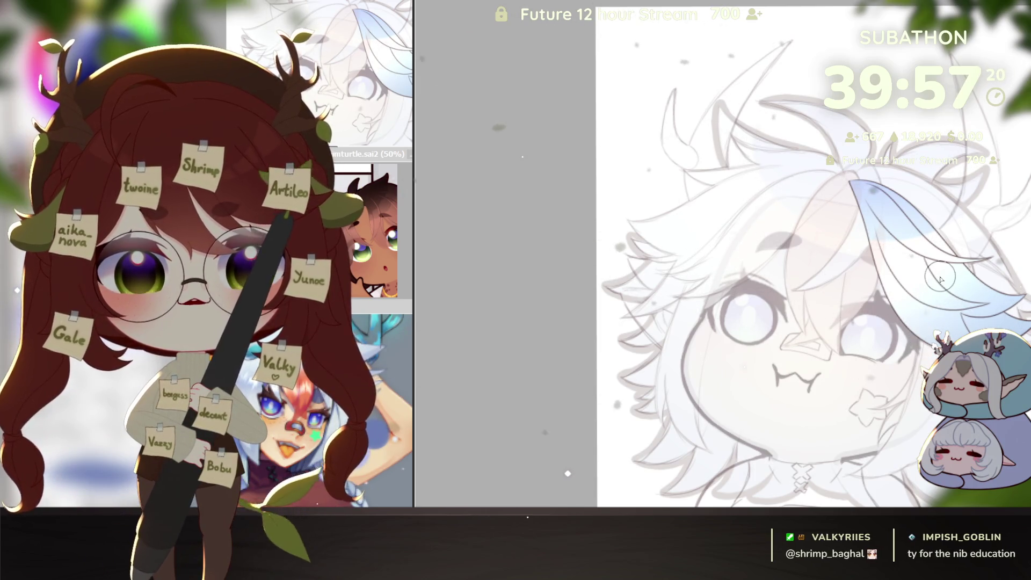
{"action": "scroll", "coordinate": [865, 327], "scroll_direction": "up", "scroll_amount": 2}
{"action": "scroll", "coordinate": [866, 327], "scroll_direction": "up", "scroll_amount": 1}
{"action": "scroll", "coordinate": [866, 327], "scroll_direction": "up", "scroll_amount": 1}
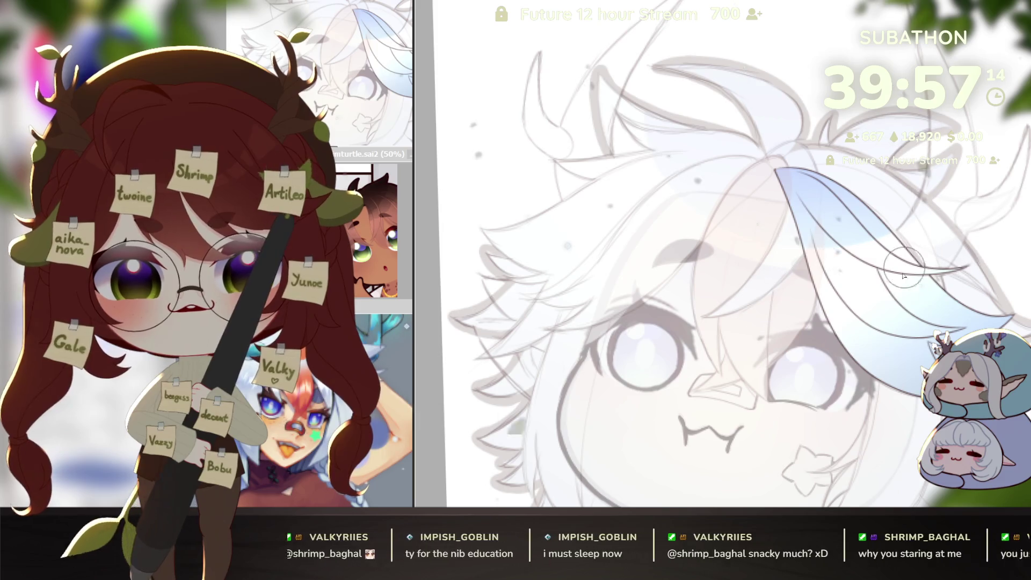
{"action": "scroll", "coordinate": [831, 330], "scroll_direction": "up", "scroll_amount": 2}
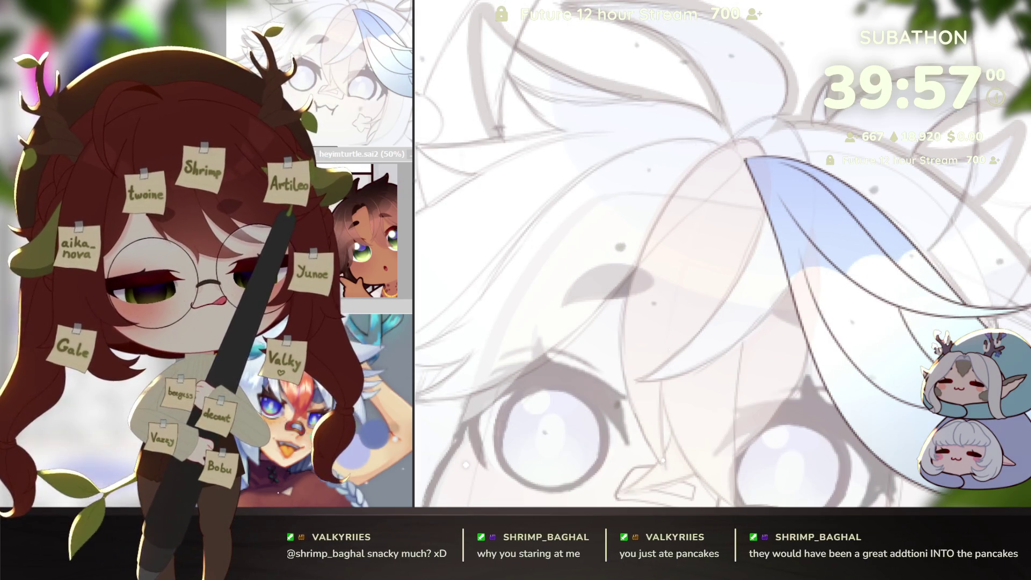
Rotate the canvas until the blue hair lock stands nearly vertical for painting.
{"action": "mouse_move", "coordinate": [913, 278]}
{"action": "left_mouse_down"}
{"action": "mouse_move", "coordinate": [838, 399]}
{"action": "mouse_move", "coordinate": [894, 363]}
{"action": "left_mouse_up"}
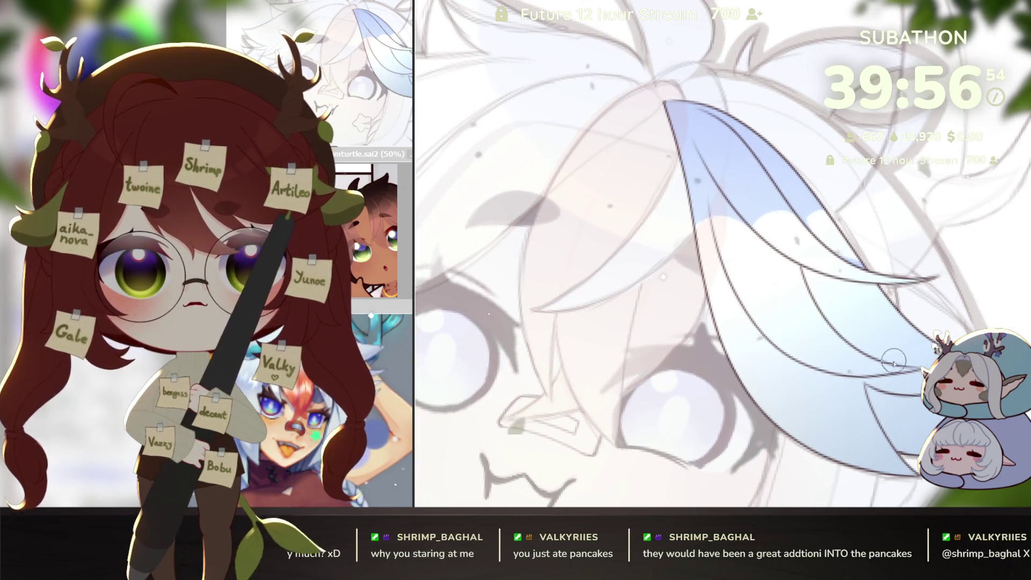
{"action": "mouse_move", "coordinate": [894, 363]}
{"action": "left_mouse_down"}
{"action": "mouse_move", "coordinate": [886, 380]}
{"action": "mouse_move", "coordinate": [874, 363]}
{"action": "left_mouse_up"}
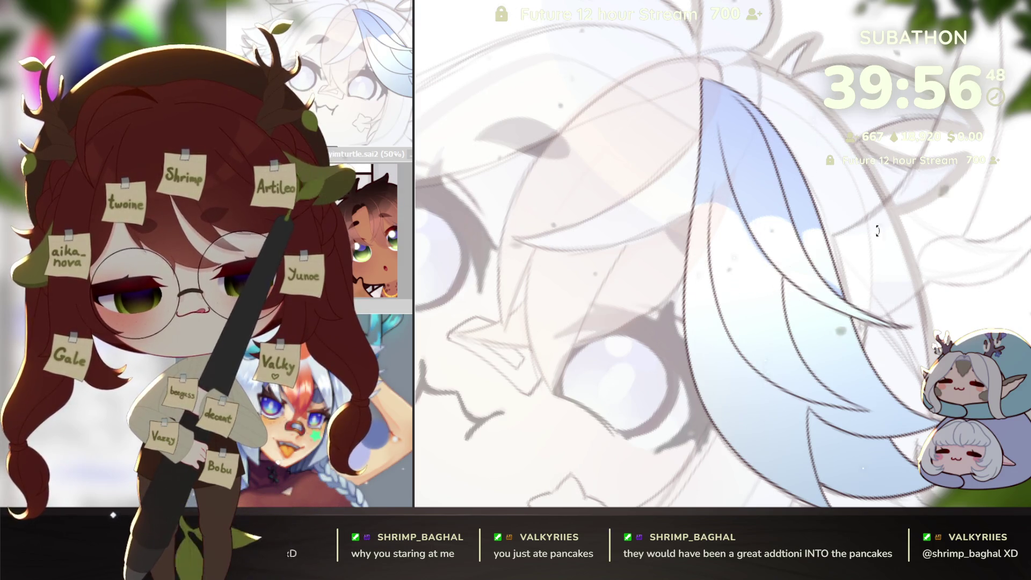
{"action": "left_click_drag", "start_coordinate": [852, 322], "coordinate": [748, 359]}
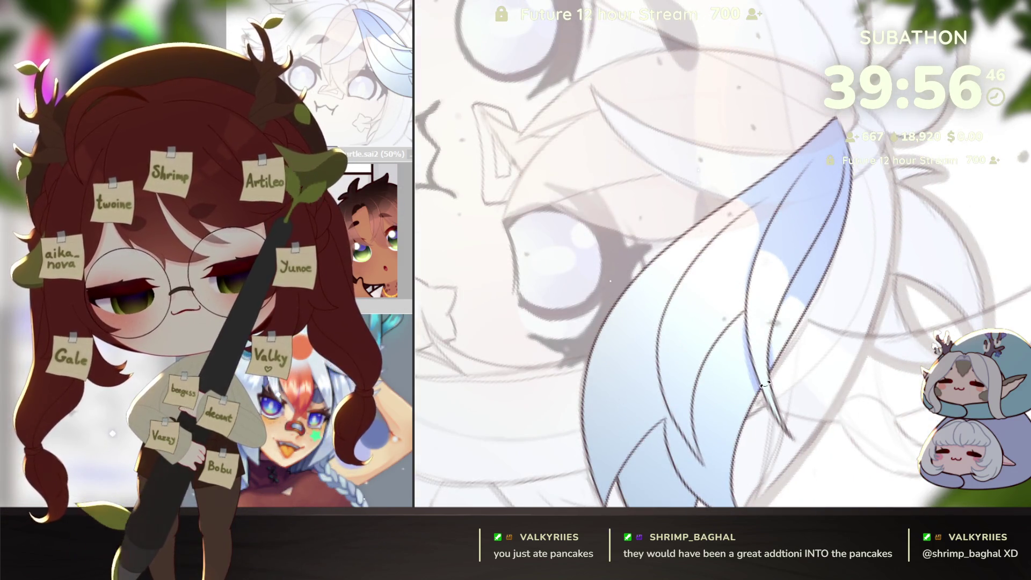
{"action": "left_click_drag", "start_coordinate": [757, 240], "coordinate": [806, 325]}
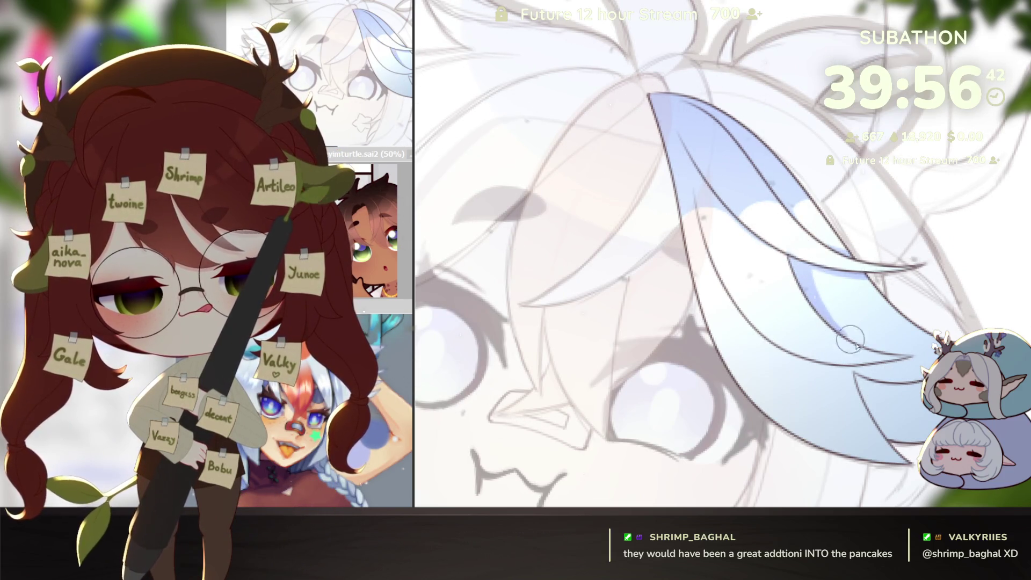
{"action": "left_click_drag", "start_coordinate": [943, 260], "coordinate": [846, 376]}
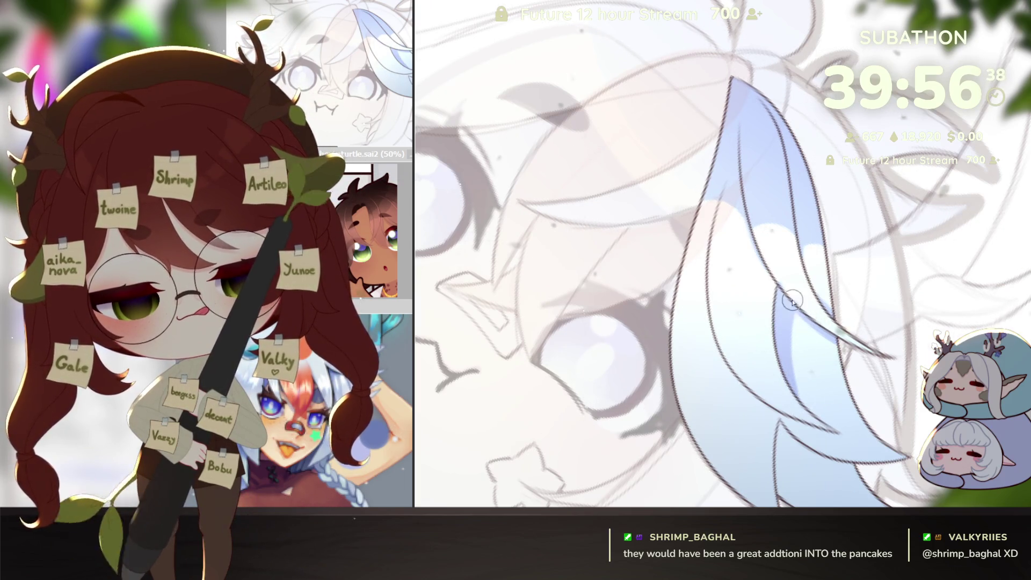
{"action": "key", "text": "Delete"}
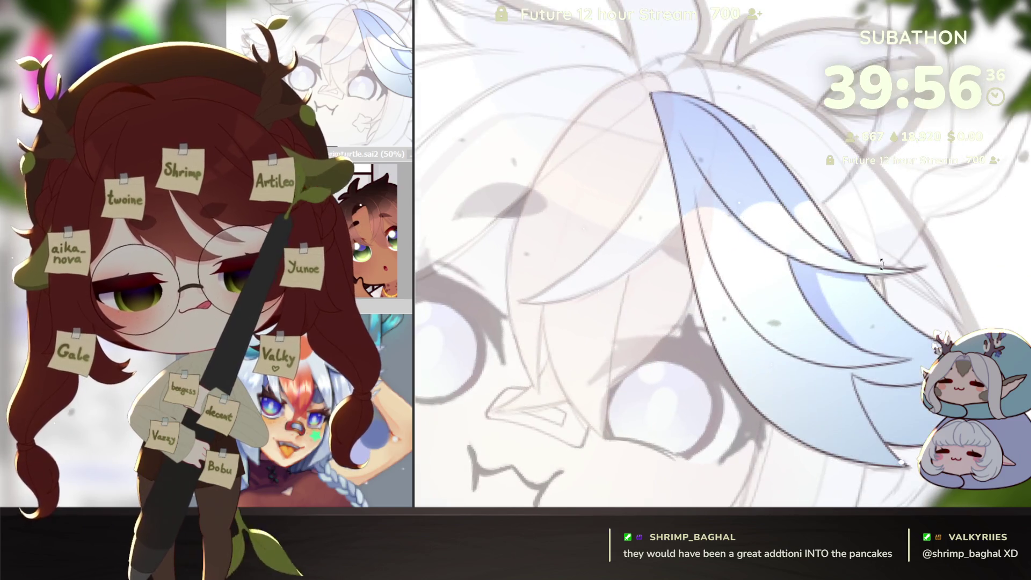
{"action": "key", "text": "Delete"}
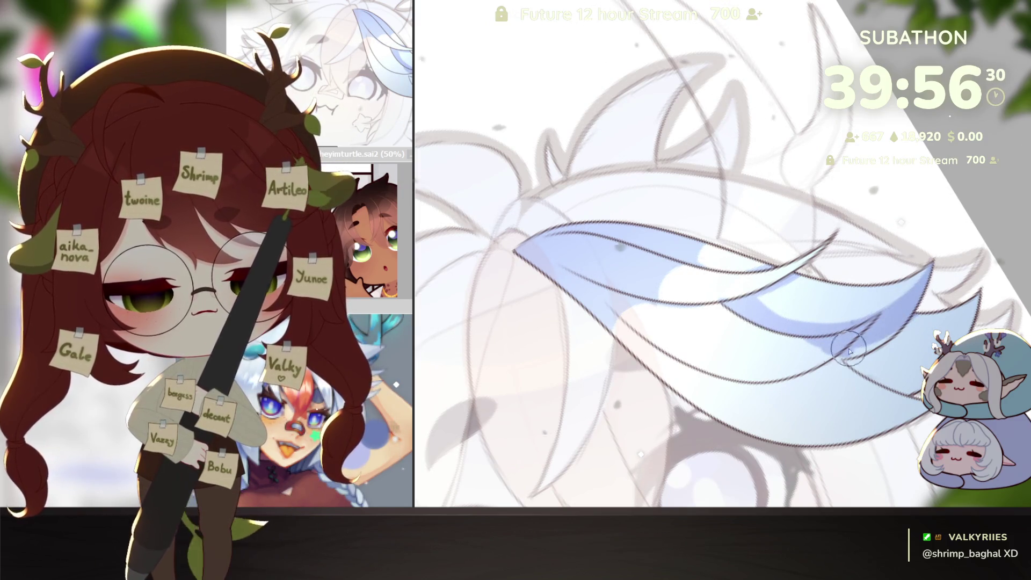
{"action": "key", "text": "End"}
{"action": "key", "text": "End"}
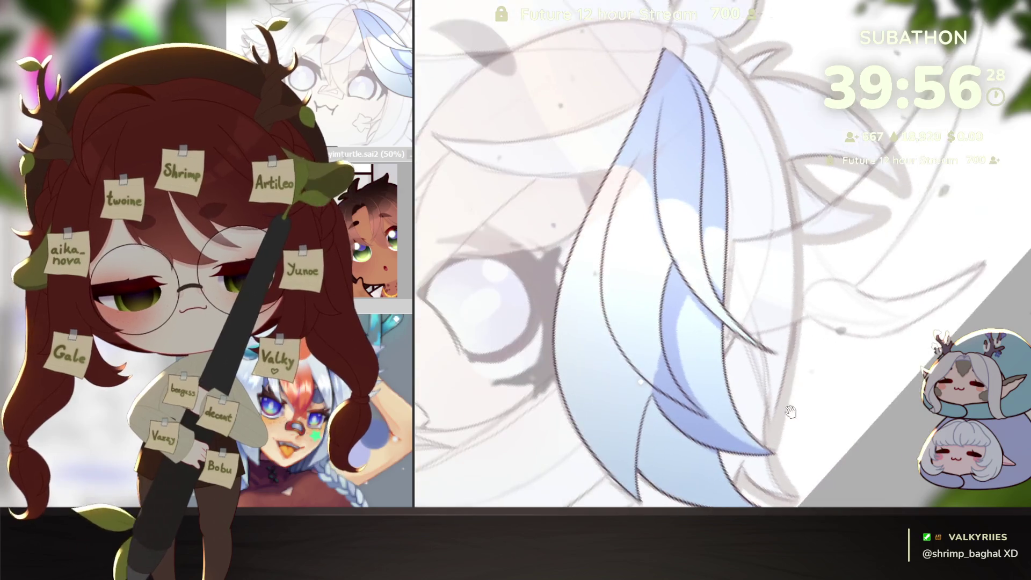
{"action": "key", "text": "End"}
{"action": "key", "text": "End"}
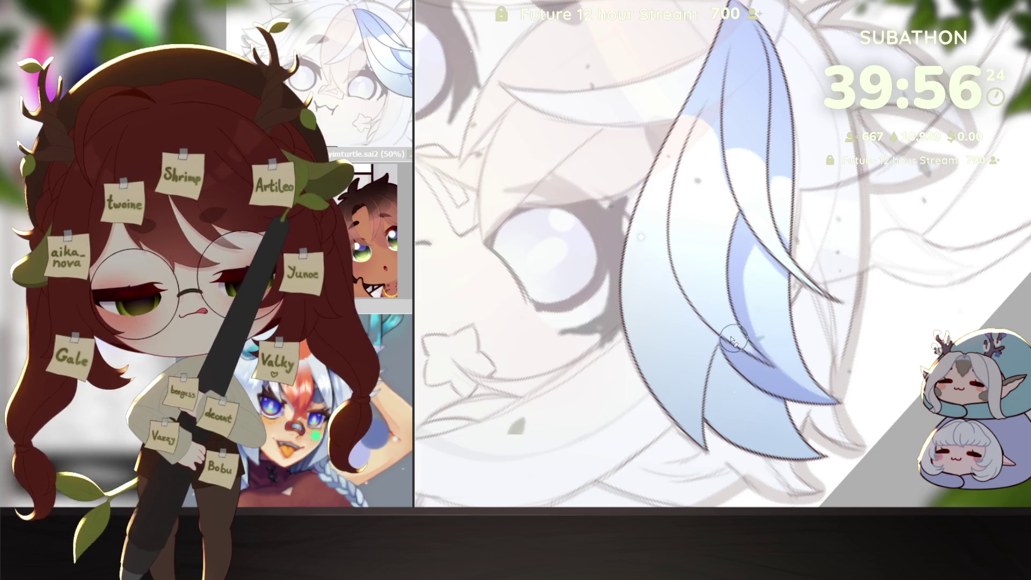
{"action": "key", "text": "End"}
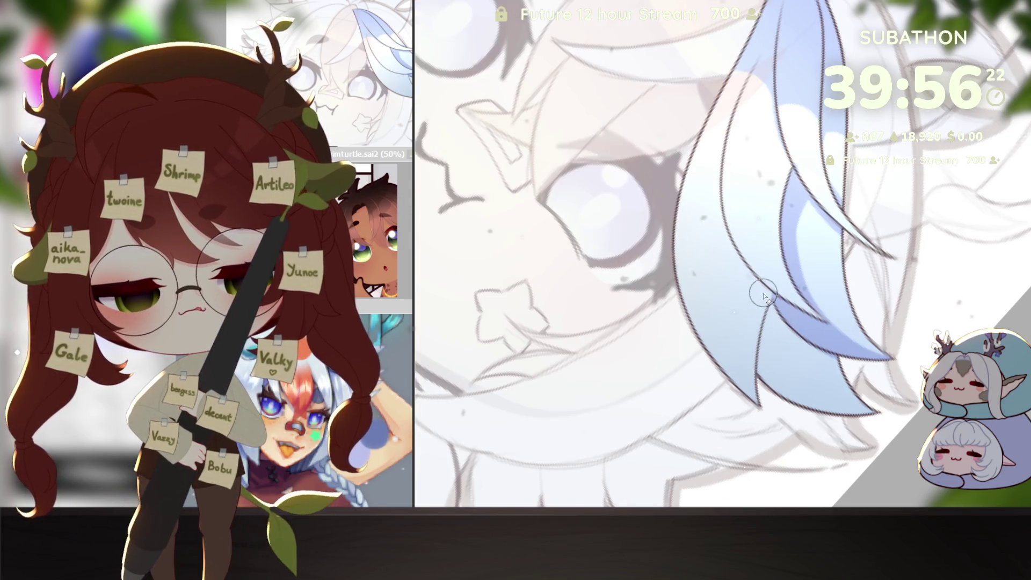
Paint darker blue shading along the lower part of the hair lock.
{"action": "left_click_drag", "start_coordinate": [751, 300], "coordinate": [789, 415]}
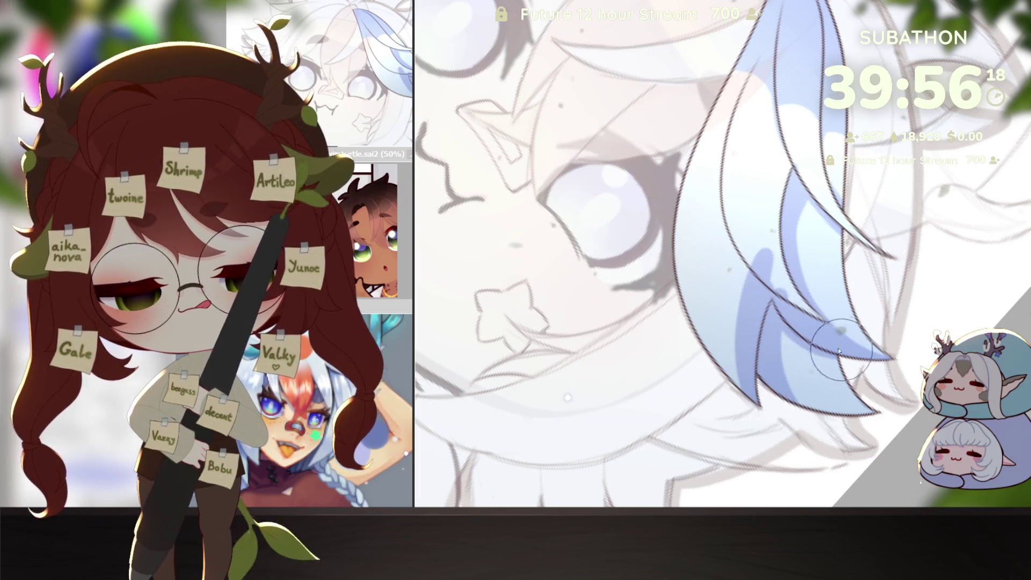
{"action": "key", "text": "Delete"}
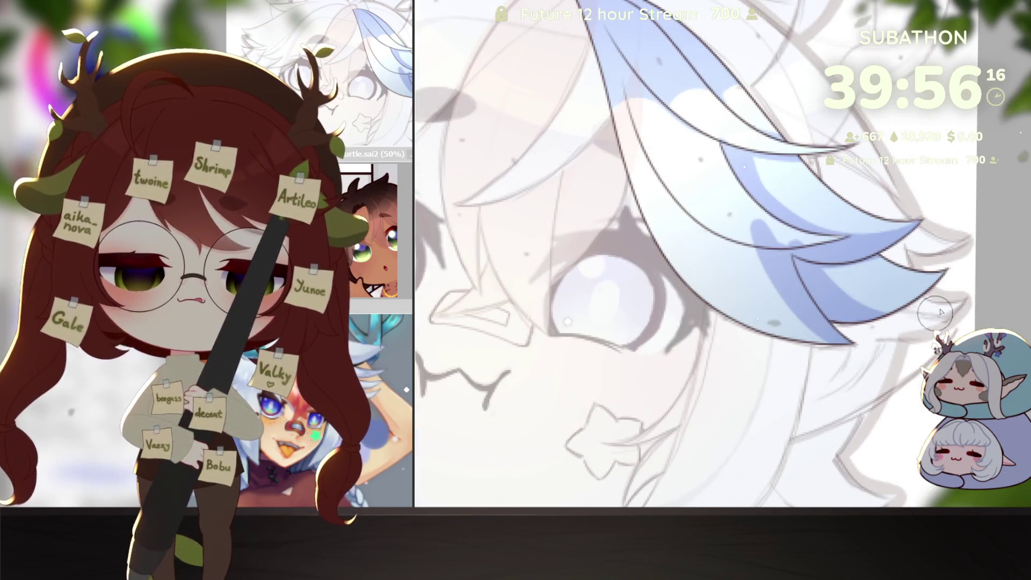
{"action": "left_click_drag", "start_coordinate": [849, 287], "coordinate": [860, 383]}
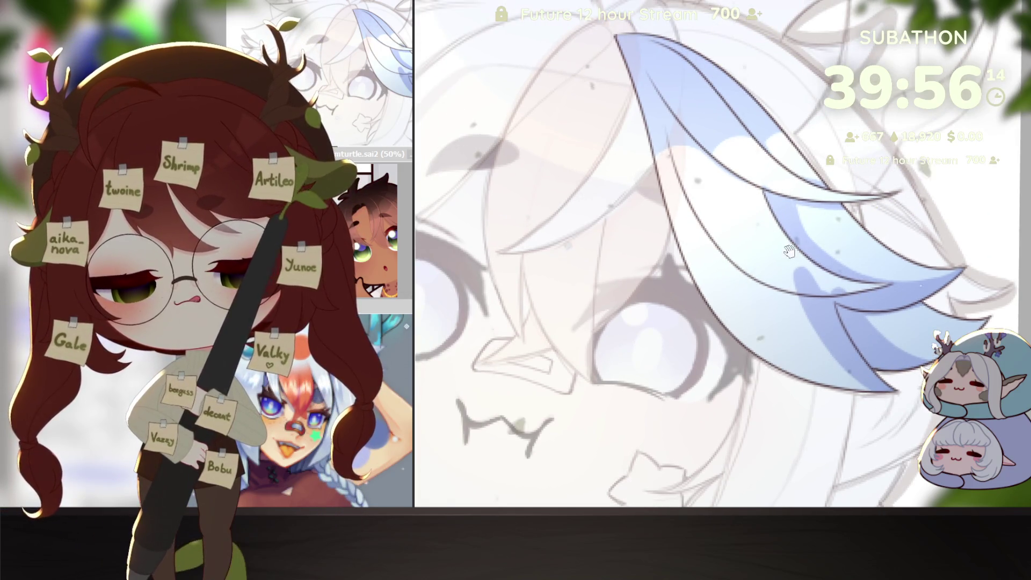
{"action": "key", "text": "End"}
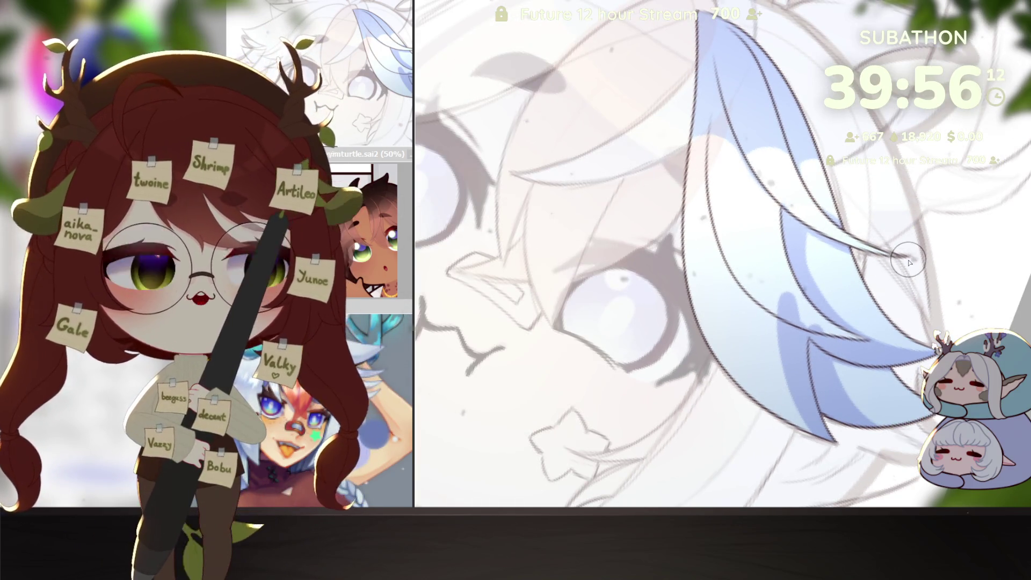
{"action": "key", "text": "Delete"}
Blend the blue shading on the lock into smoother tones, rotating the canvas around it.
{"action": "key", "text": "End"}
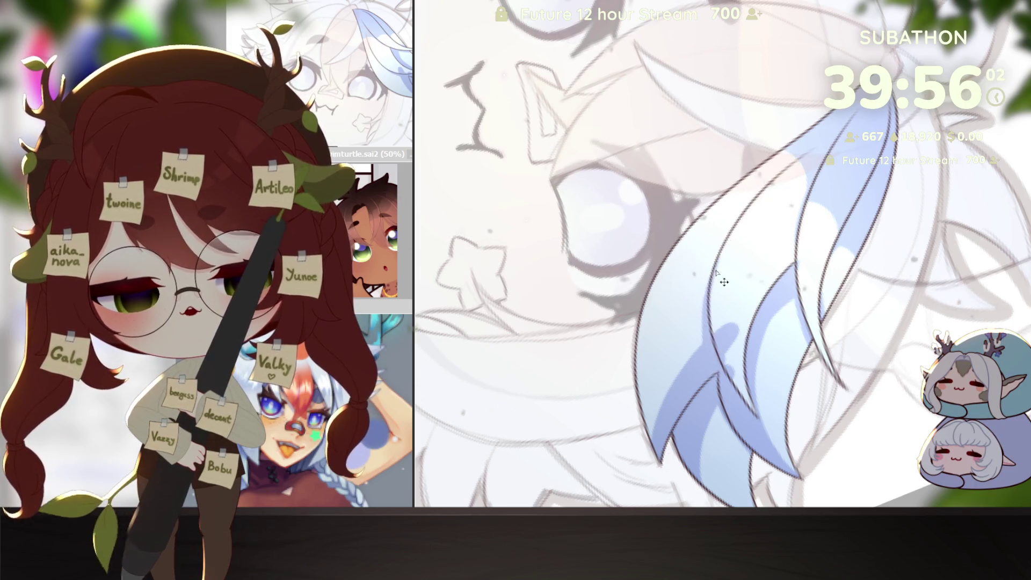
{"action": "left_click_drag", "start_coordinate": [736, 329], "coordinate": [729, 365]}
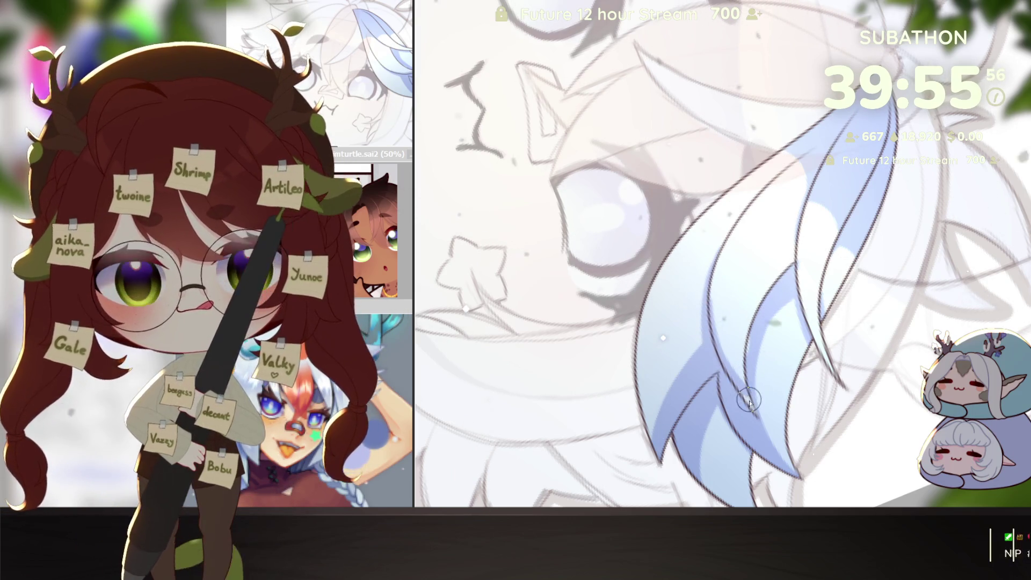
{"action": "key", "text": "Delete"}
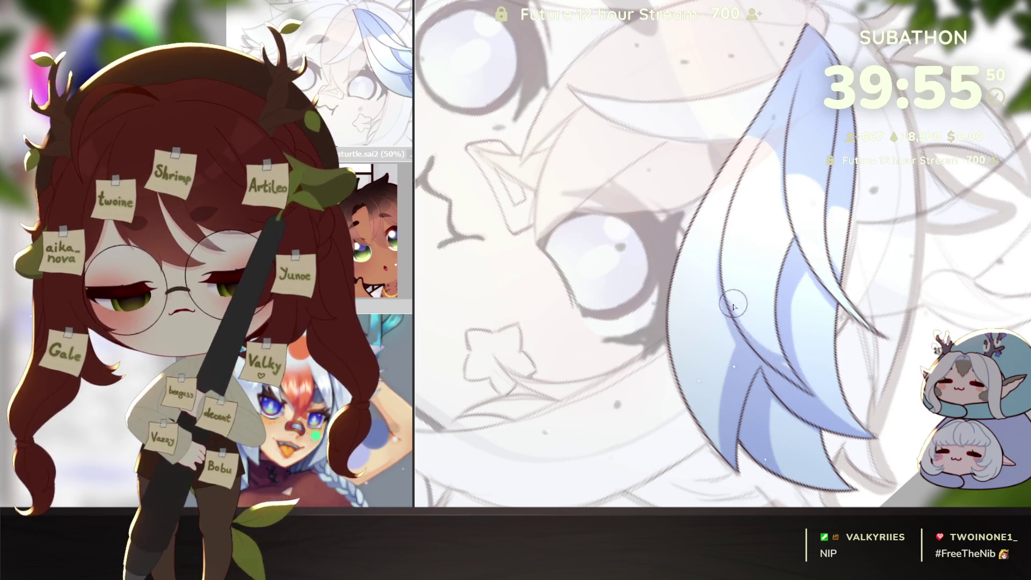
{"action": "key", "text": "Delete"}
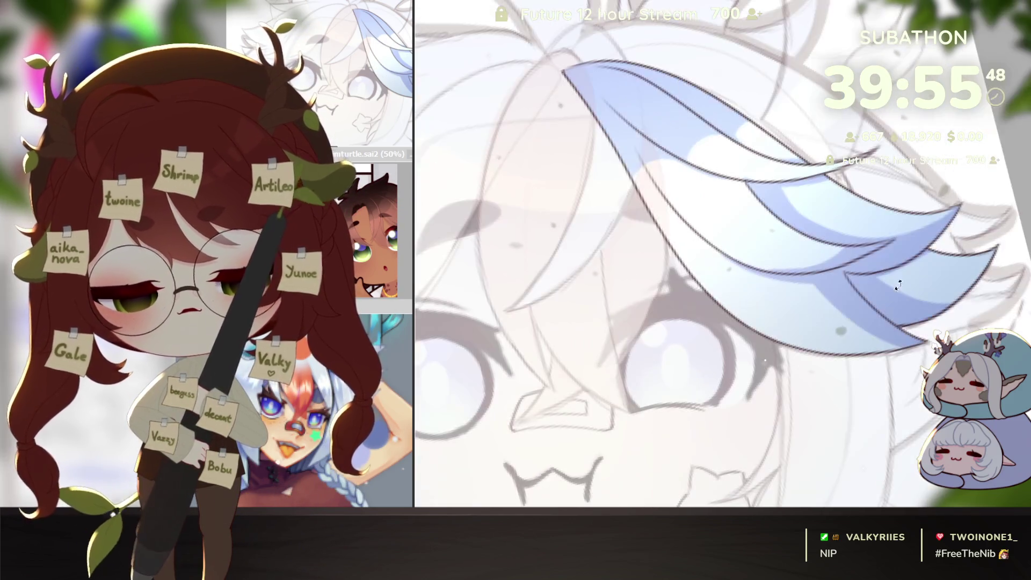
{"action": "key", "text": "Delete"}
{"action": "key", "text": "Delete"}
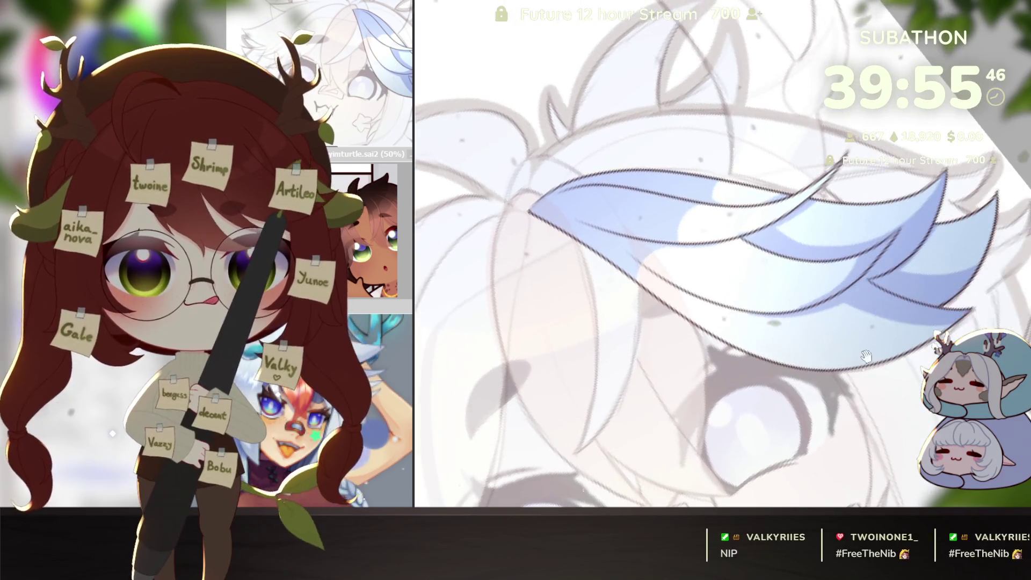
{"action": "key", "text": "Home"}
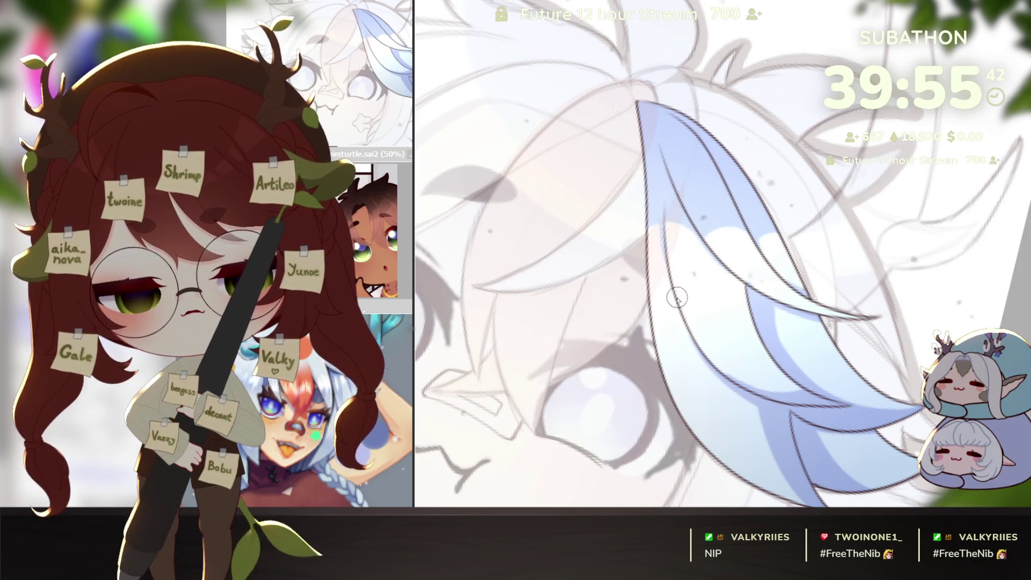
{"action": "scroll", "coordinate": [675, 295], "scroll_direction": "down", "scroll_amount": 5}
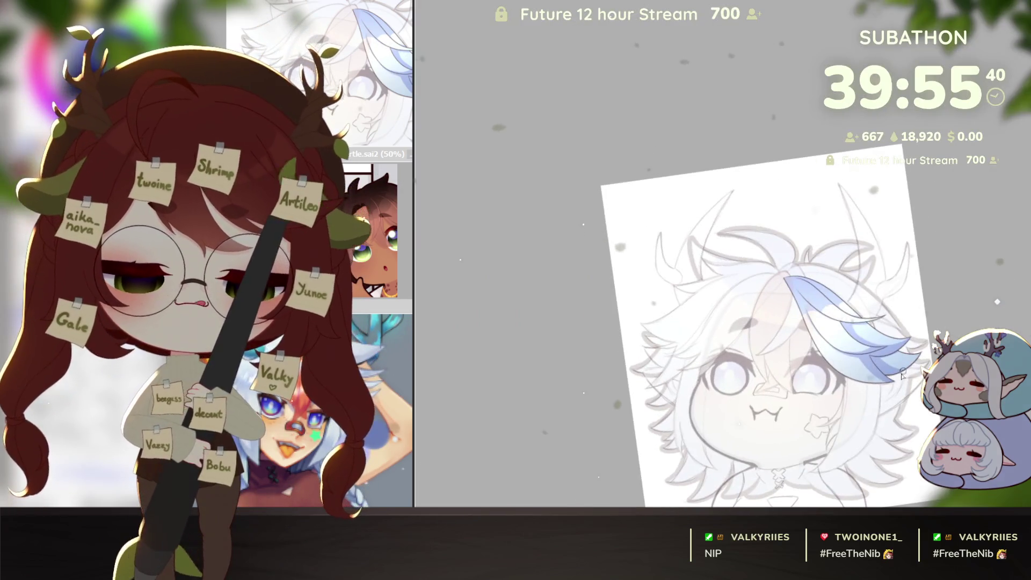
{"action": "scroll", "coordinate": [829, 302], "scroll_direction": "up", "scroll_amount": 5}
{"action": "scroll", "coordinate": [828, 301], "scroll_direction": "up", "scroll_amount": 3}
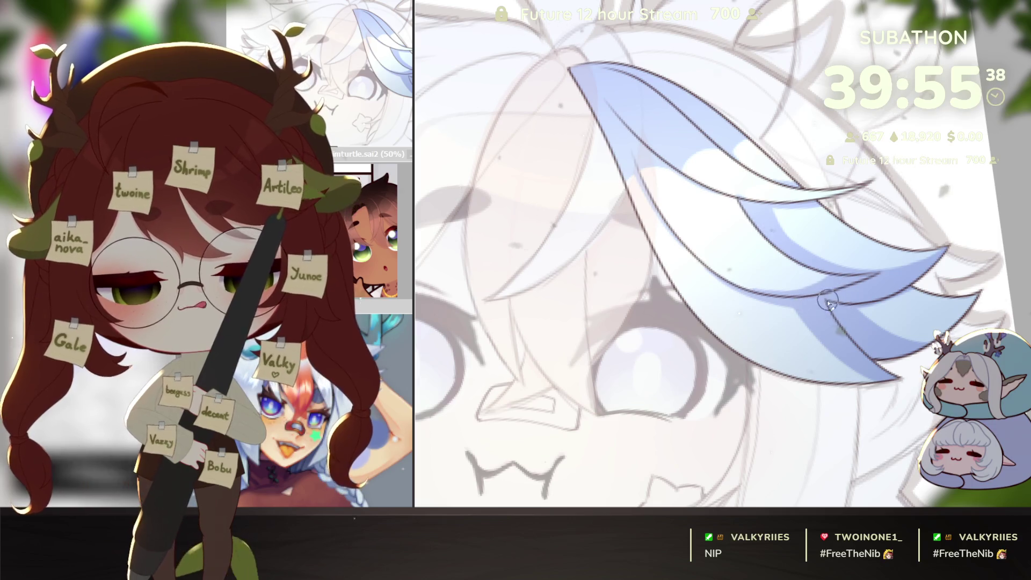
{"action": "key", "text": "End"}
{"action": "key", "text": "End"}
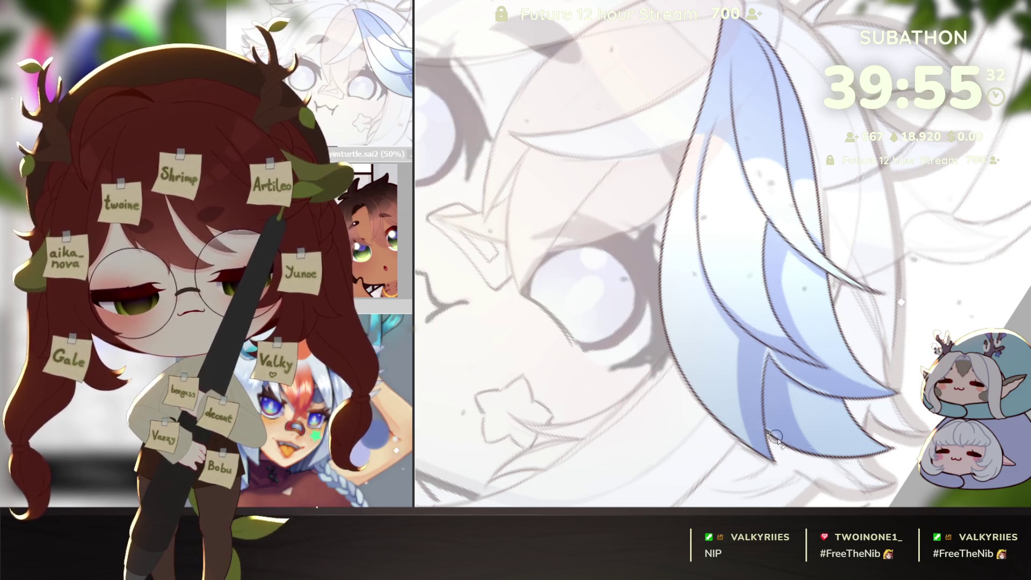
{"action": "key", "text": "End"}
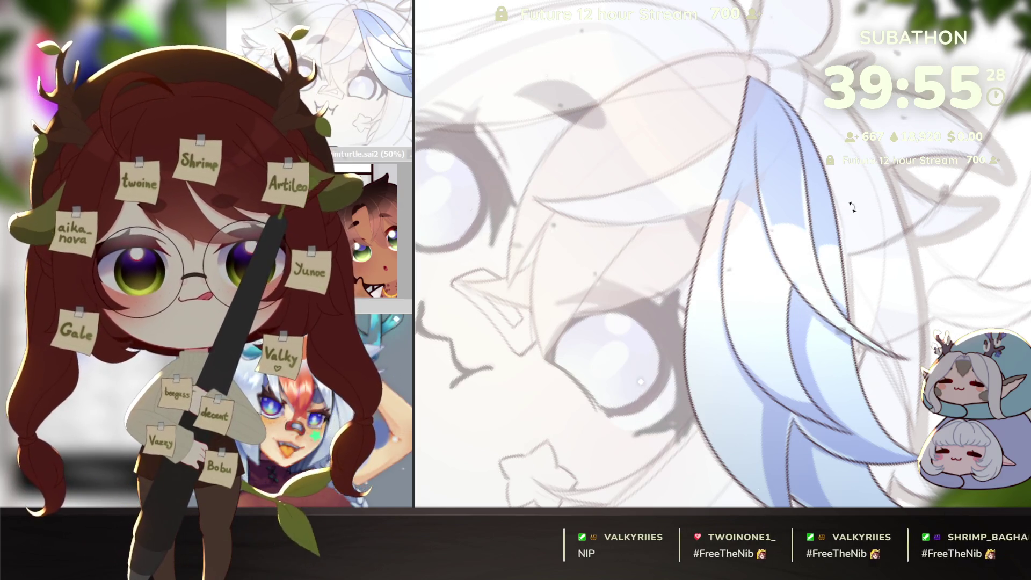
{"action": "key", "text": "Delete"}
{"action": "scroll", "coordinate": [848, 202], "scroll_direction": "down", "scroll_amount": 3}
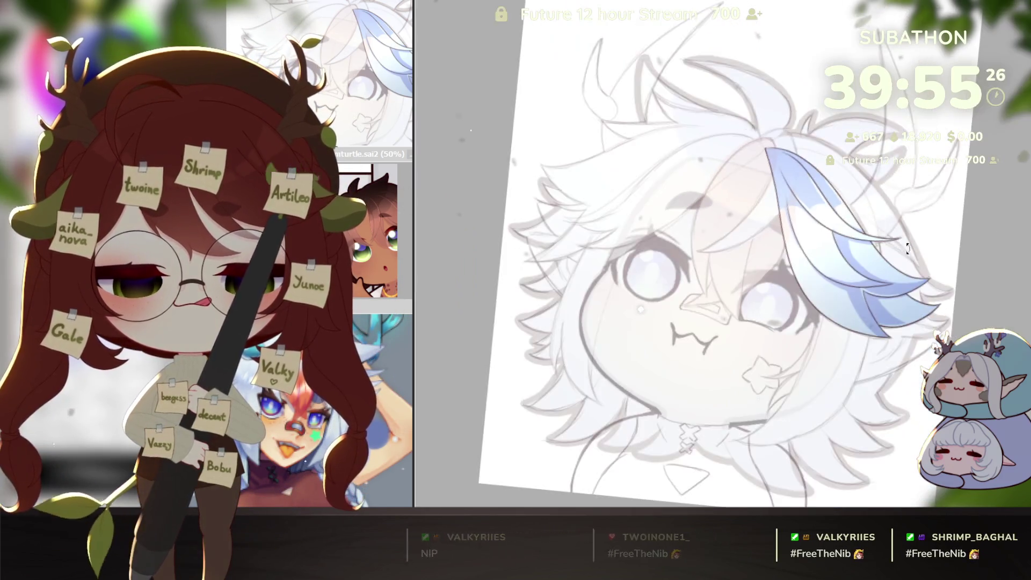
{"action": "key", "text": "Delete"}
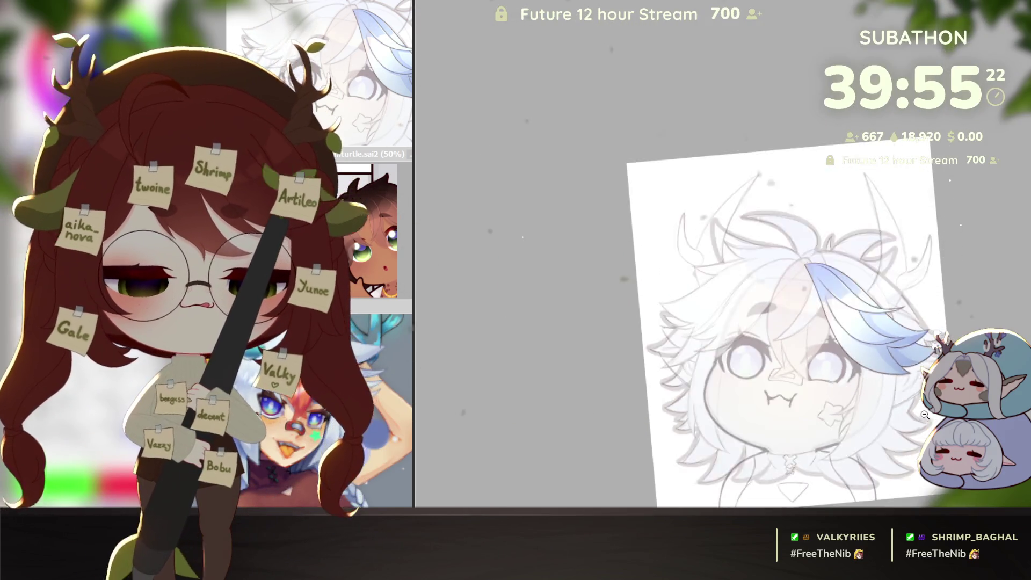
{"action": "scroll", "coordinate": [725, 282], "scroll_direction": "up", "scroll_amount": 2}
{"action": "scroll", "coordinate": [726, 282], "scroll_direction": "up", "scroll_amount": 2}
{"action": "scroll", "coordinate": [813, 339], "scroll_direction": "up", "scroll_amount": 2}
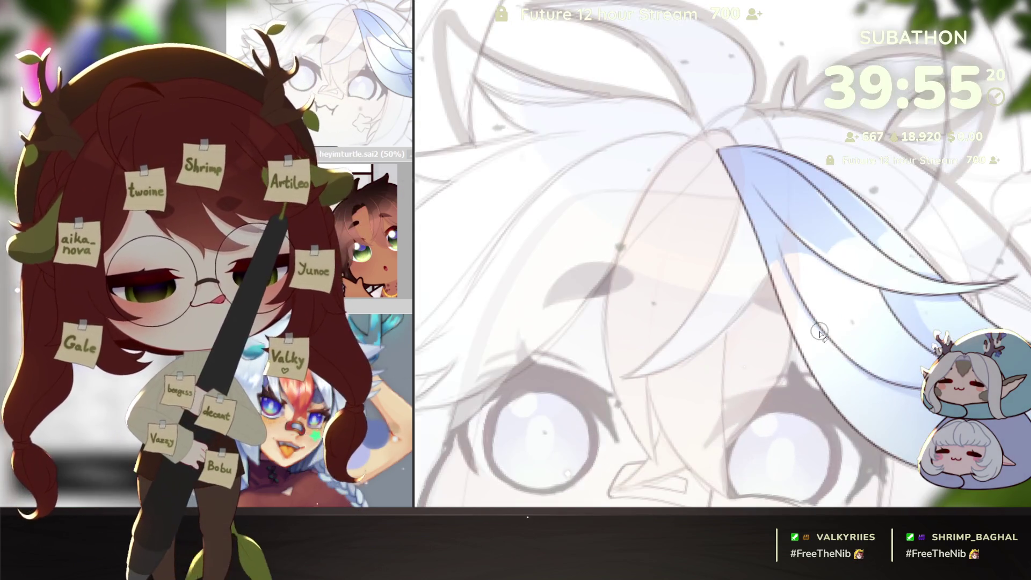
{"action": "scroll", "coordinate": [566, 387], "scroll_direction": "down", "scroll_amount": 3}
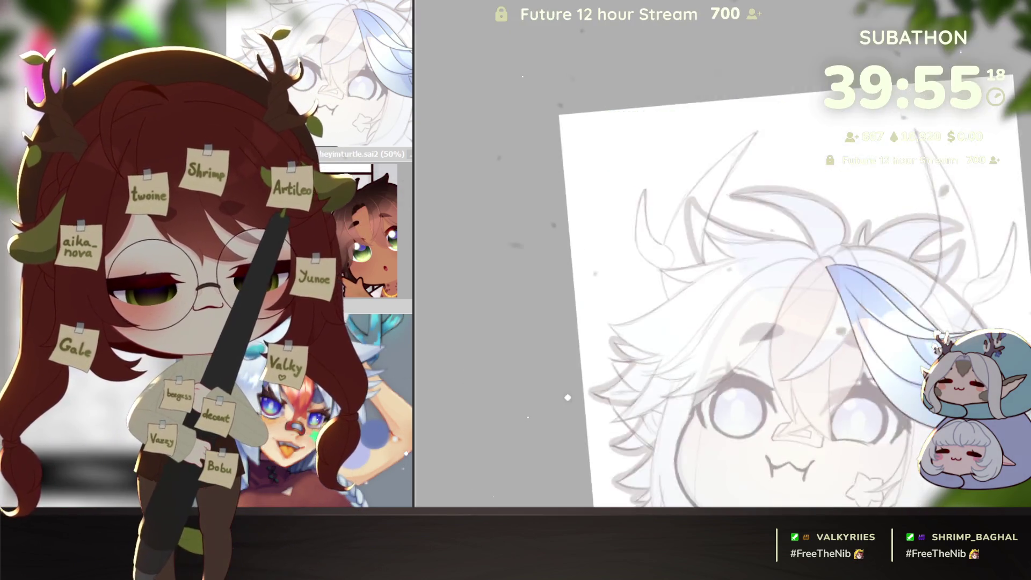
{"action": "scroll", "coordinate": [567, 379], "scroll_direction": "down", "scroll_amount": 3}
{"action": "scroll", "coordinate": [566, 379], "scroll_direction": "up", "scroll_amount": 2}
{"action": "scroll", "coordinate": [567, 388], "scroll_direction": "up", "scroll_amount": 3}
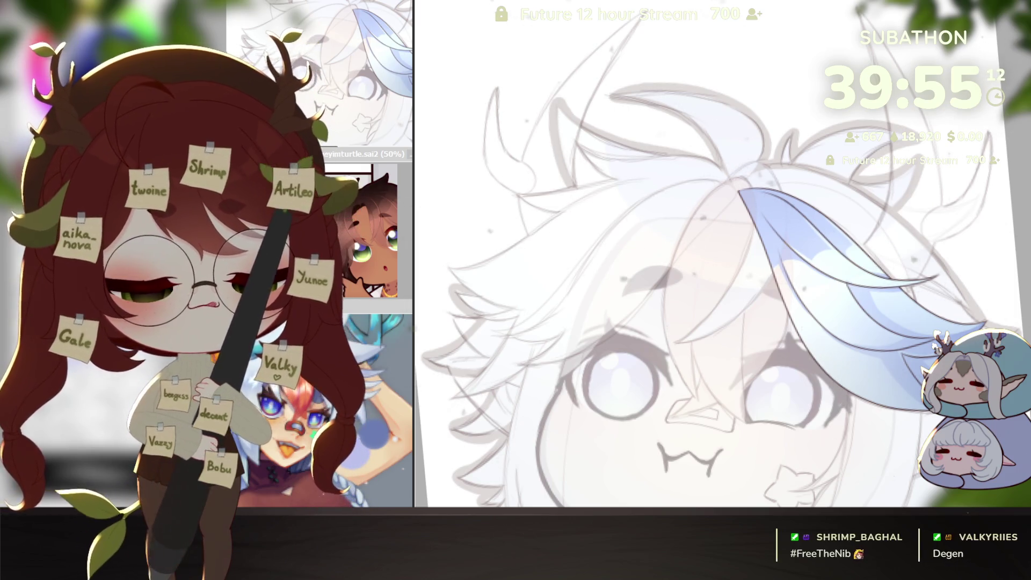
{"action": "scroll", "coordinate": [846, 371], "scroll_direction": "up", "scroll_amount": 2}
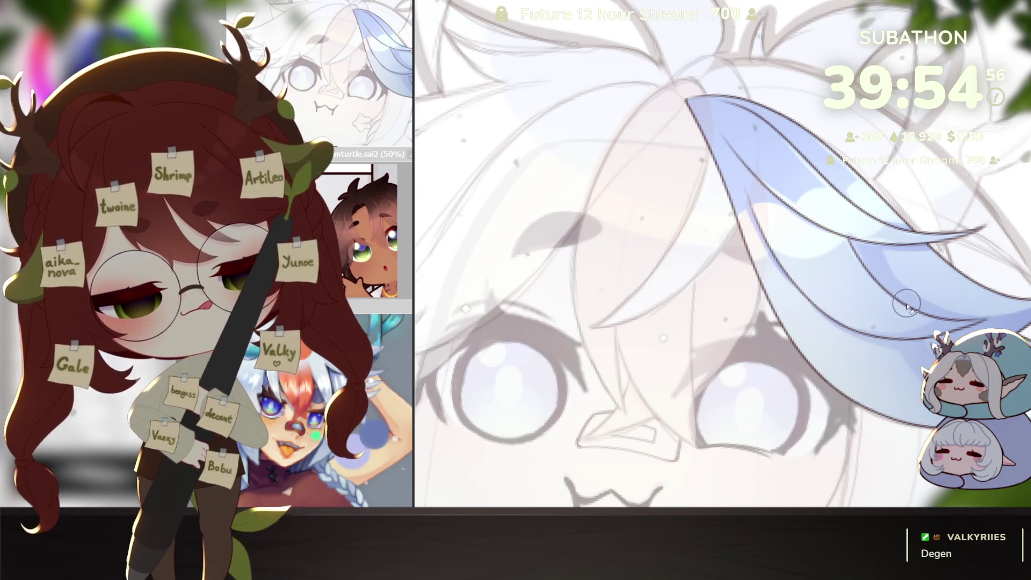
{"action": "left_click_drag", "start_coordinate": [885, 290], "coordinate": [891, 310]}
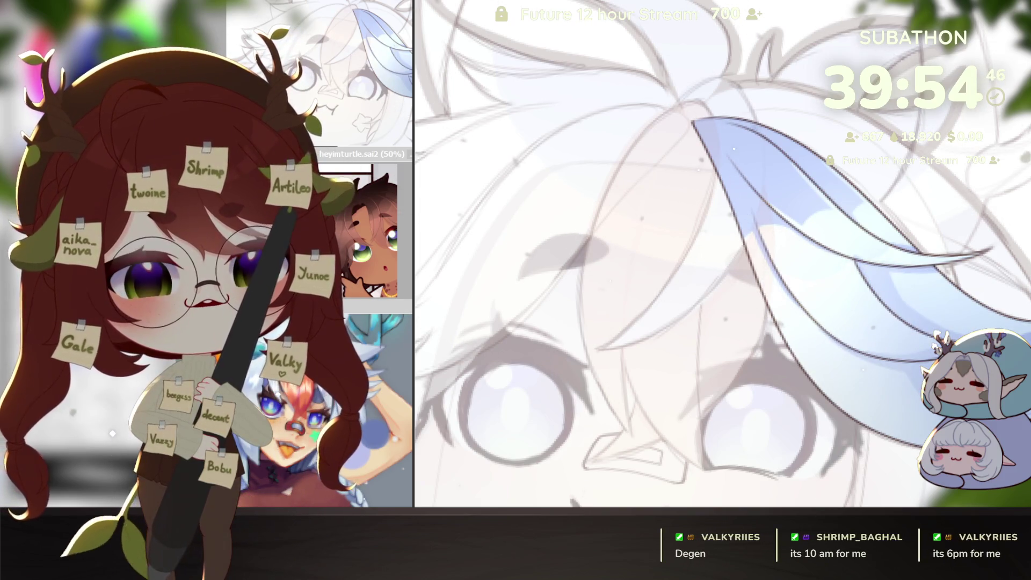
{"action": "scroll", "coordinate": [891, 375], "scroll_direction": "down", "scroll_amount": 3}
{"action": "key", "text": "Delete"}
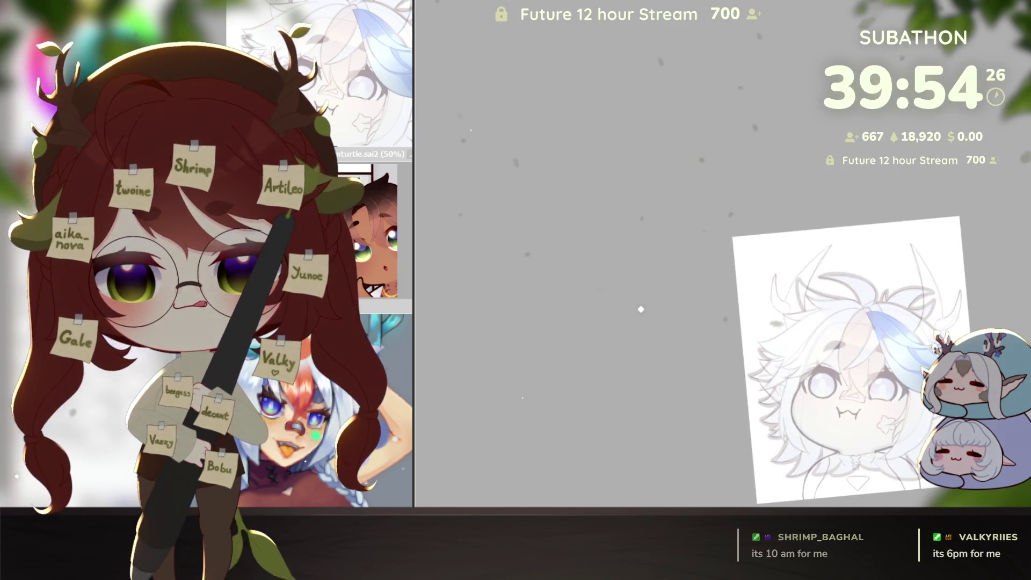
{"action": "scroll", "coordinate": [935, 338], "scroll_direction": "down", "scroll_amount": 3}
{"action": "scroll", "coordinate": [925, 423], "scroll_direction": "up", "scroll_amount": 3}
{"action": "scroll", "coordinate": [925, 424], "scroll_direction": "down", "scroll_amount": 1}
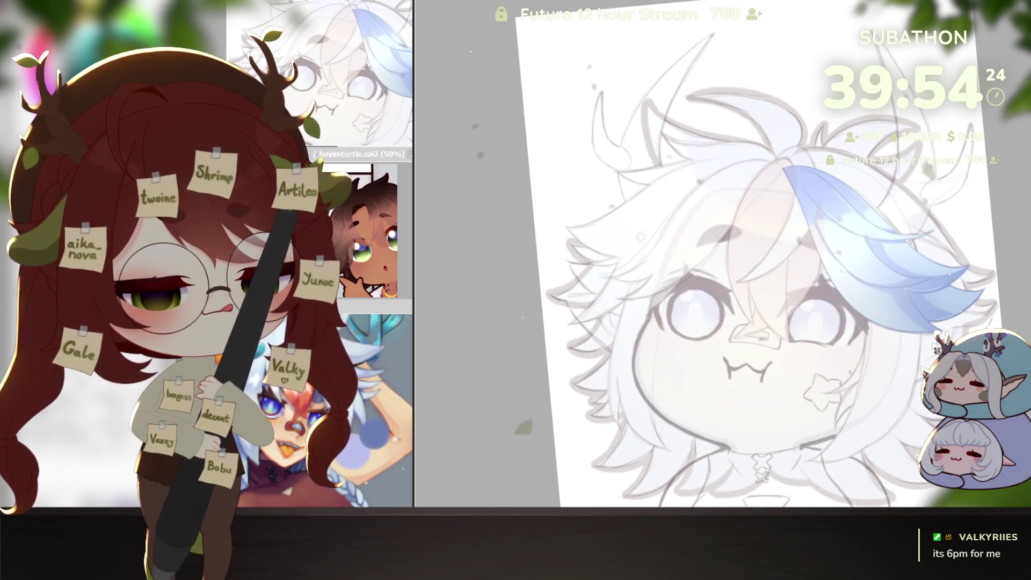
Toggle hair visibility so only the left light-blue lock shows over the sketch.
{"action": "key", "text": "ctrl+z"}
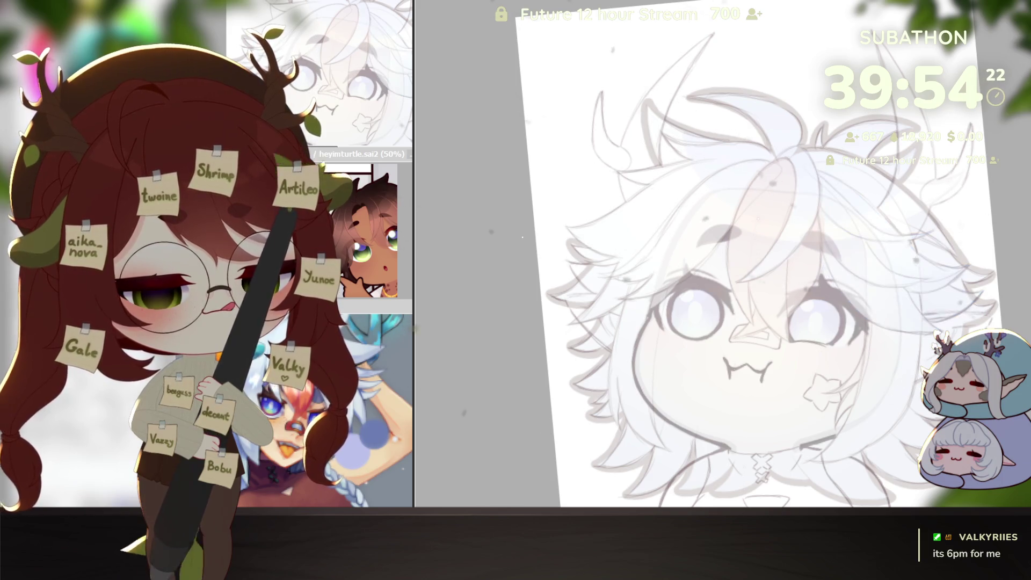
{"action": "key", "text": "ctrl+y"}
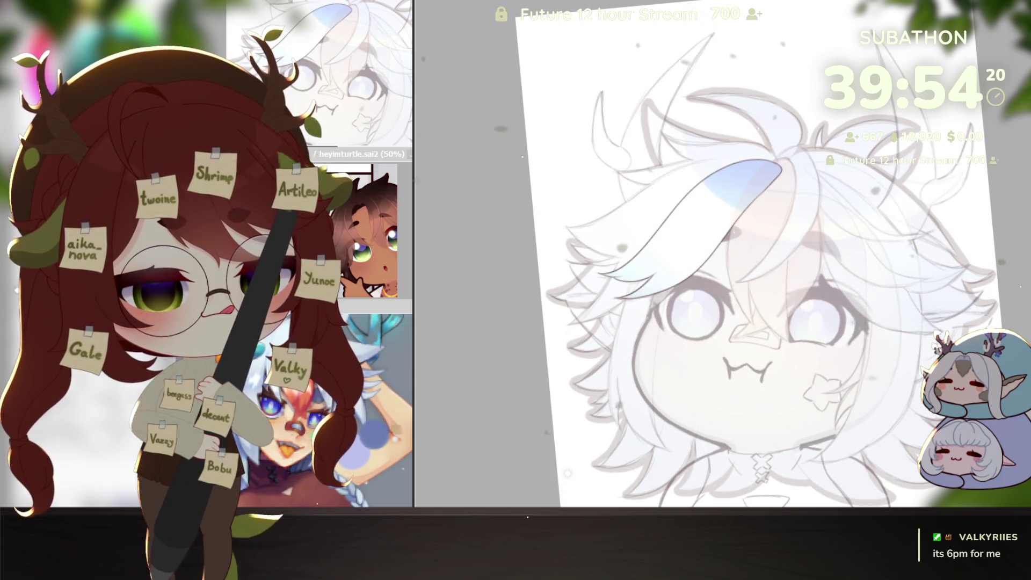
{"action": "key", "text": "ctrl+y"}
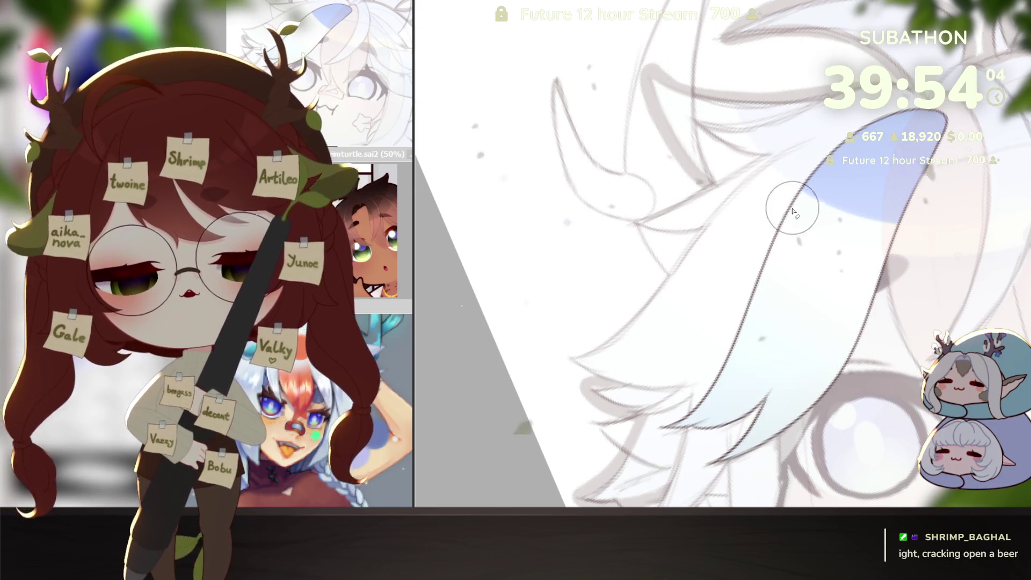
Deepen the blue shading at the top edge of the left lock.
{"action": "left_click_drag", "start_coordinate": [851, 206], "coordinate": [798, 191]}
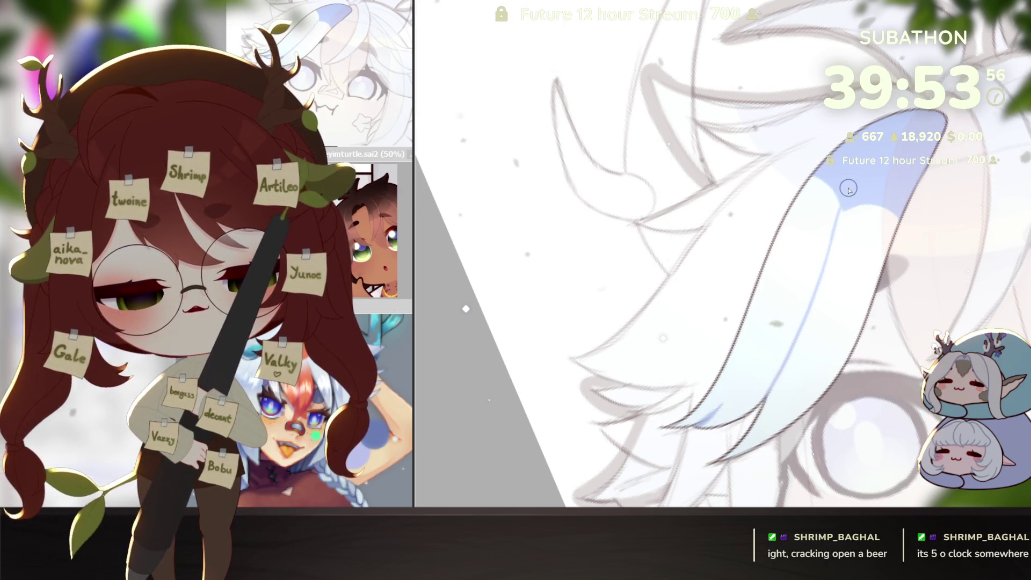
{"action": "left_click_drag", "start_coordinate": [850, 382], "coordinate": [861, 232]}
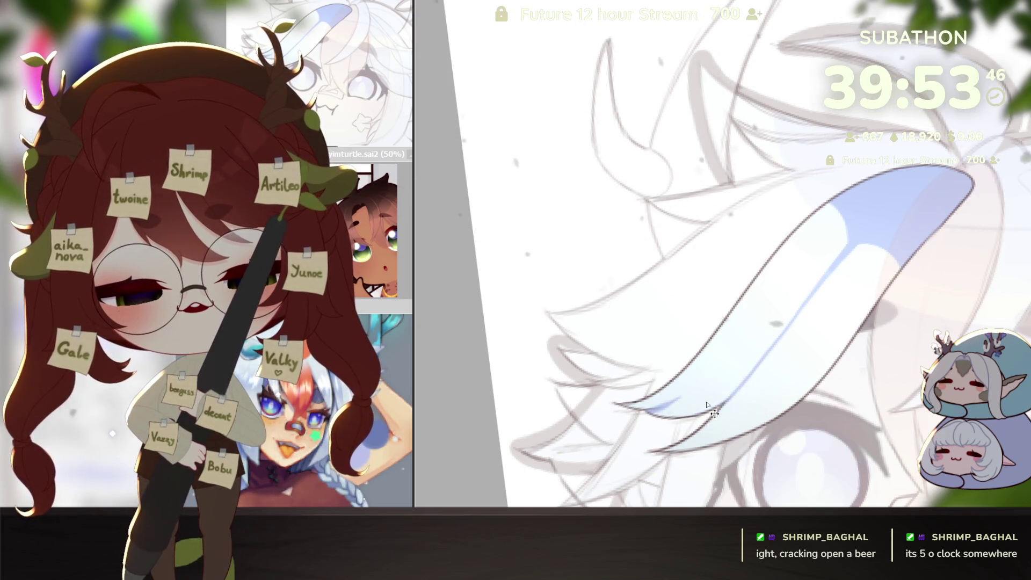
{"action": "mouse_move", "coordinate": [810, 322]}
{"action": "left_mouse_down"}
{"action": "mouse_move", "coordinate": [811, 412]}
{"action": "mouse_move", "coordinate": [938, 329]}
{"action": "left_mouse_up"}
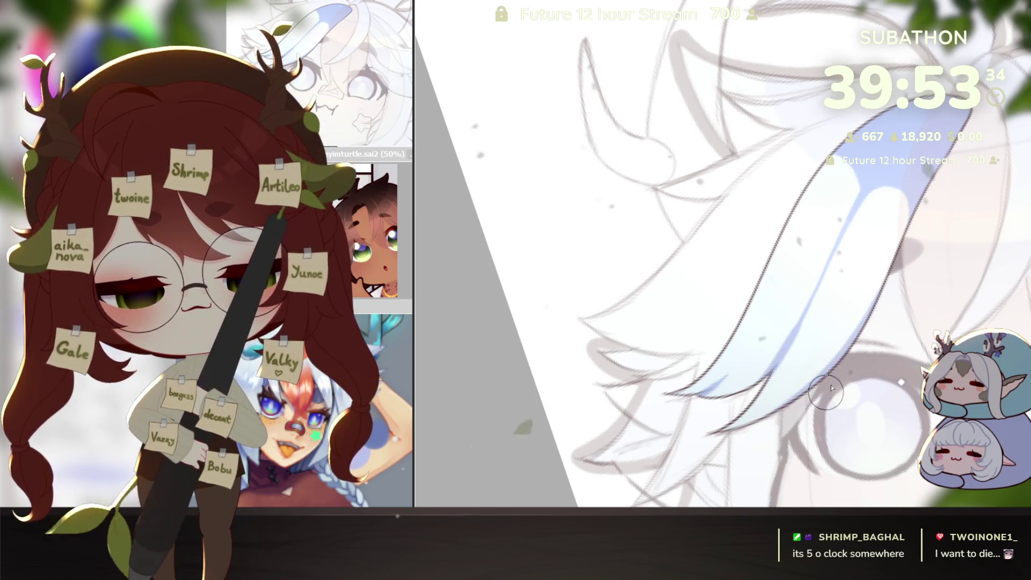
{"action": "left_click_drag", "start_coordinate": [918, 204], "coordinate": [852, 258]}
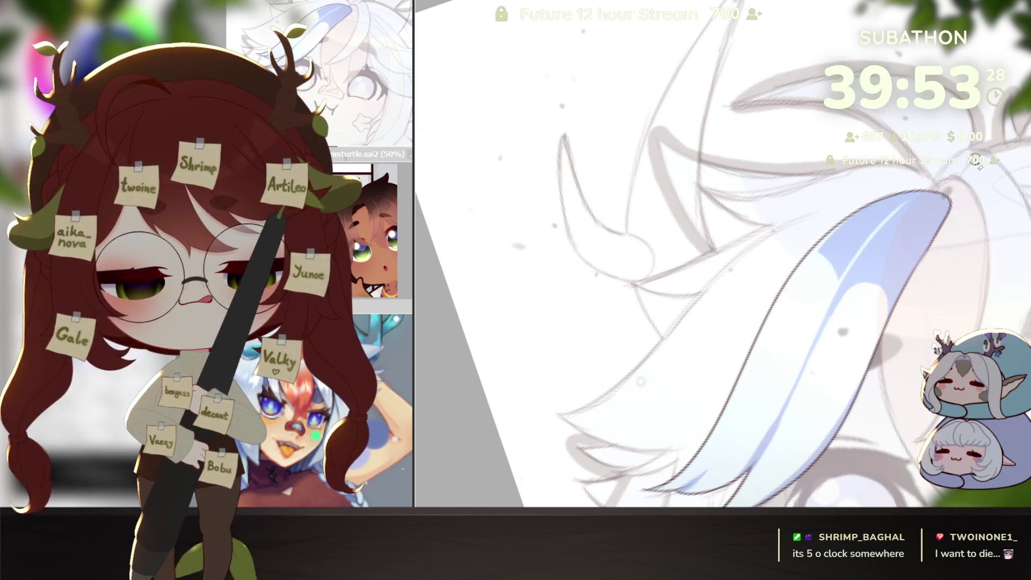
Dab a soft light-blue tint inside the lock with an enlarged brush.
{"action": "key", "text": "e"}
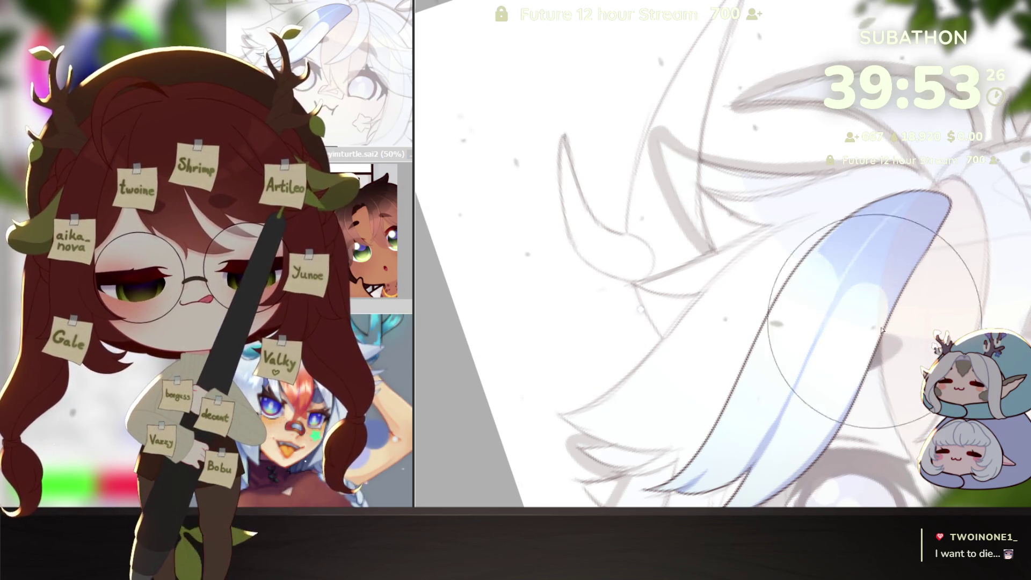
{"action": "scroll", "coordinate": [857, 303], "scroll_direction": "down", "scroll_amount": 1}
{"action": "scroll", "coordinate": [899, 398], "scroll_direction": "down", "scroll_amount": 1}
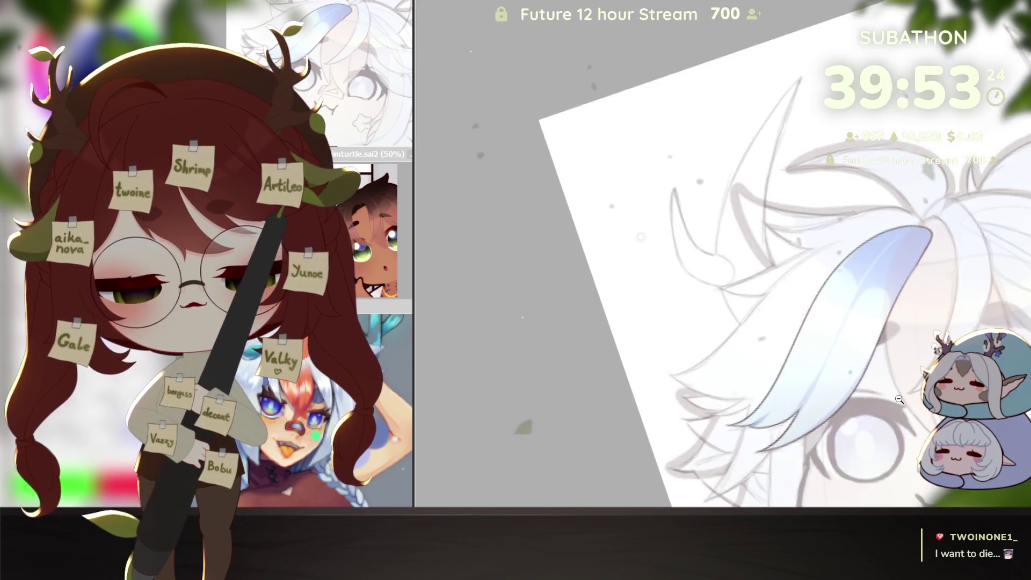
{"action": "scroll", "coordinate": [899, 399], "scroll_direction": "down", "scroll_amount": 1}
{"action": "scroll", "coordinate": [899, 398], "scroll_direction": "up", "scroll_amount": 3}
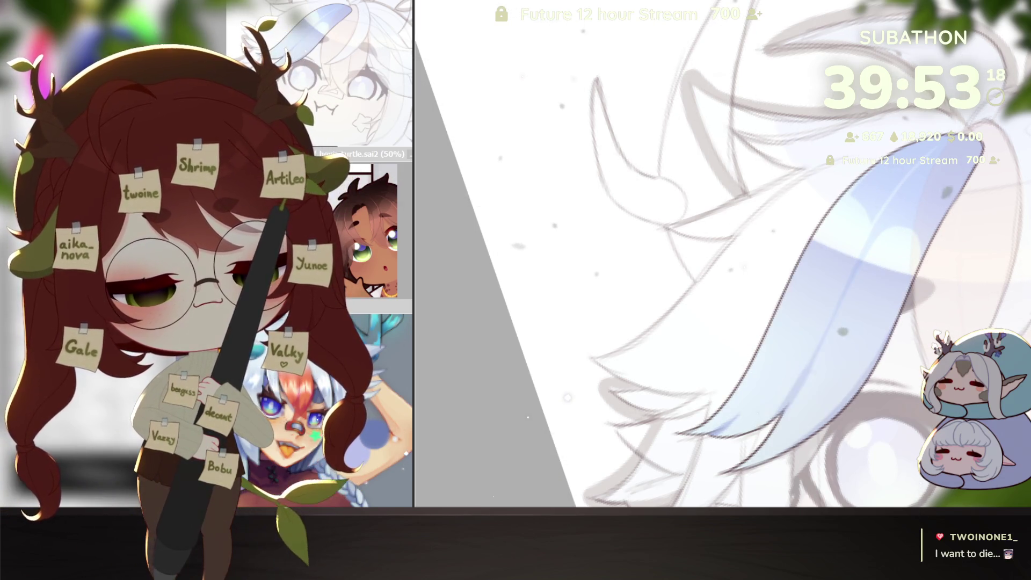
{"action": "left_click", "coordinate": [806, 338]}
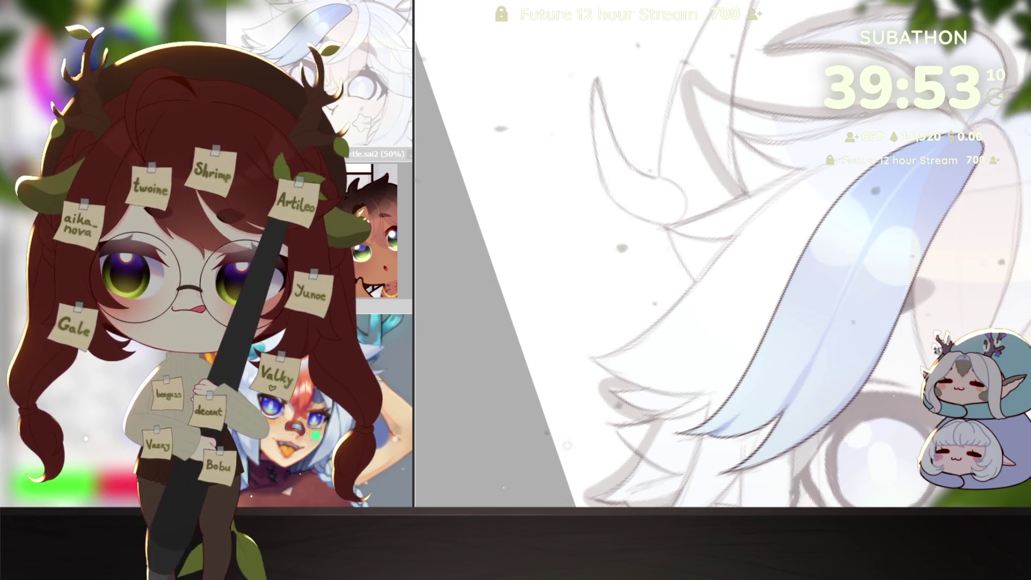
{"action": "key", "text": "Page_Down"}
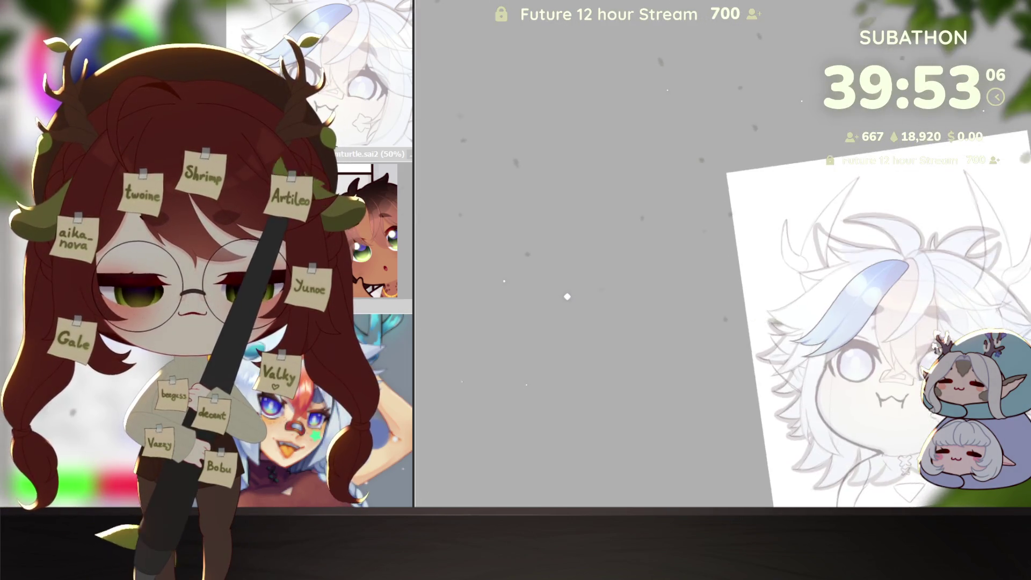
Reset to an upright view and show all coloured hair locks, orange centre lock included.
{"action": "key", "text": "Home"}
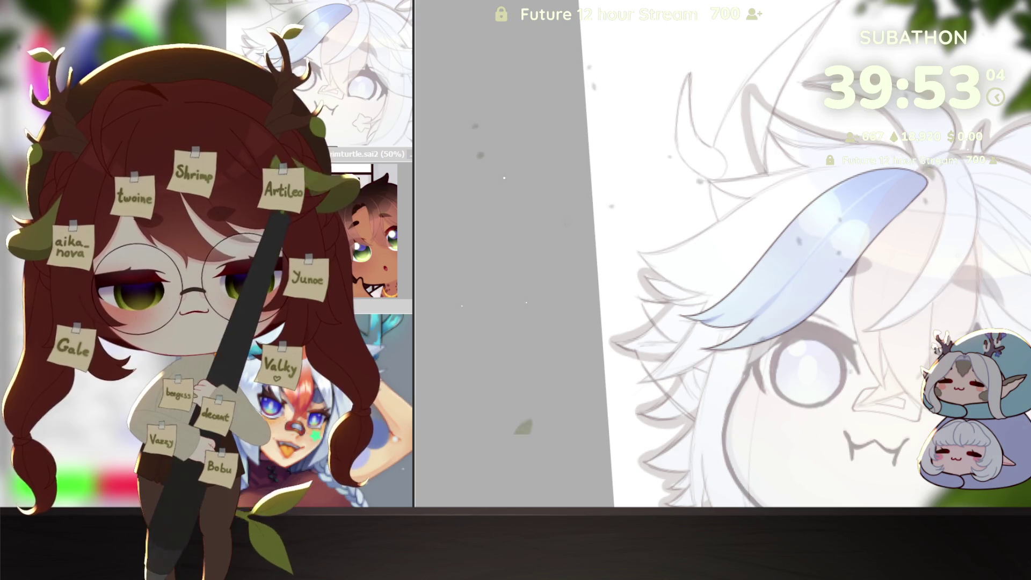
{"action": "key", "text": "ctrl+z"}
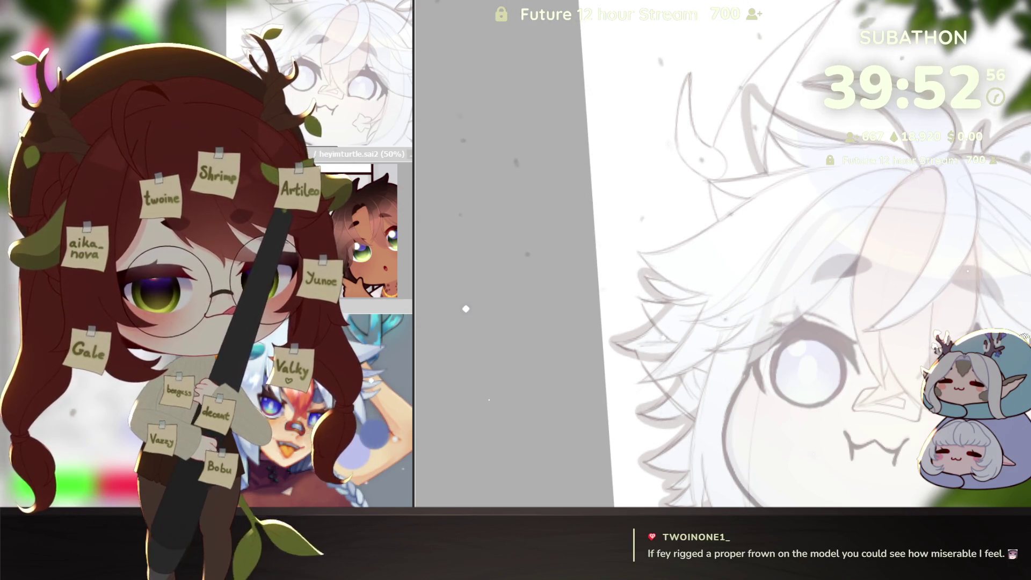
{"action": "key", "text": "ctrl+y"}
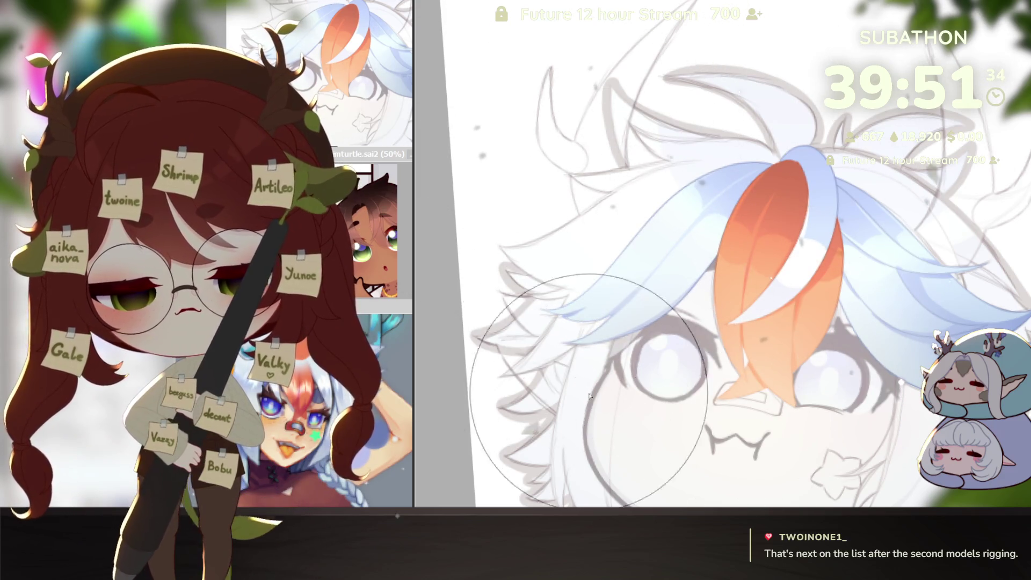
{"action": "scroll", "coordinate": [578, 353], "scroll_direction": "down", "scroll_amount": 5}
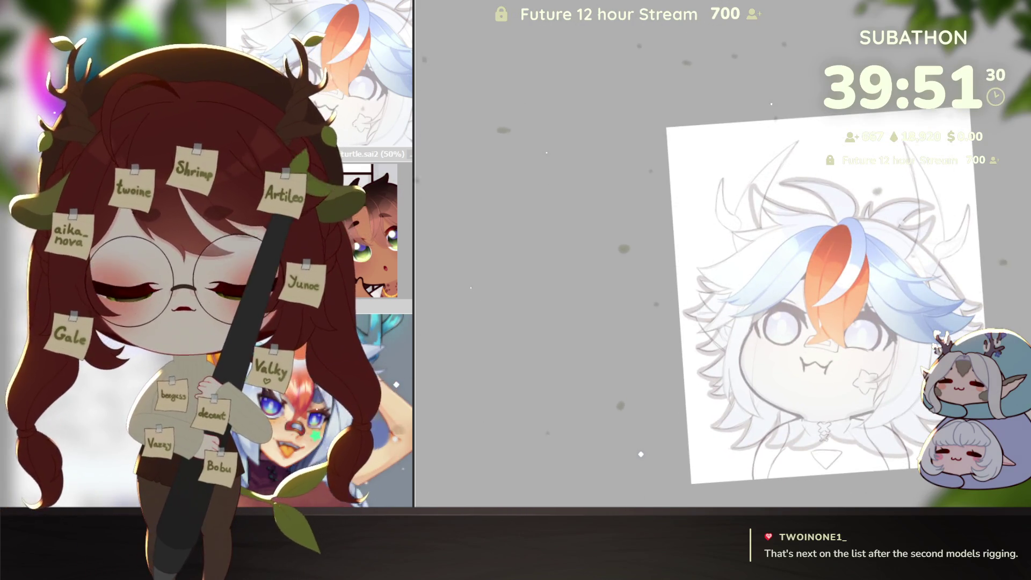
Hide the hair again so only the left blue lock shows, framing its tip.
{"action": "key", "text": "ctrl+z"}
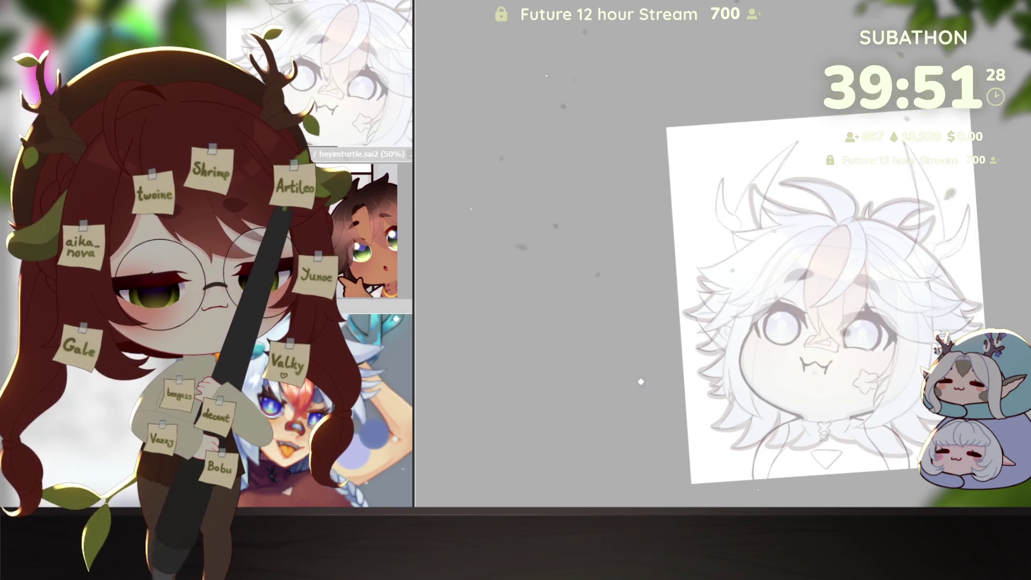
{"action": "key", "text": "ctrl+y"}
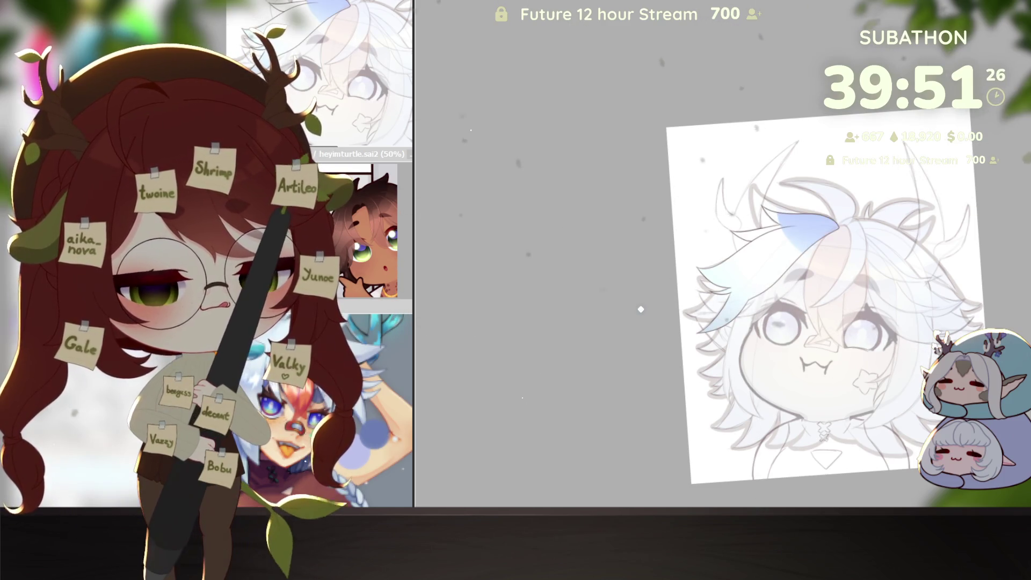
{"action": "left_click_drag", "start_coordinate": [797, 367], "coordinate": [855, 359]}
{"action": "scroll", "coordinate": [886, 202], "scroll_direction": "up", "scroll_amount": 3}
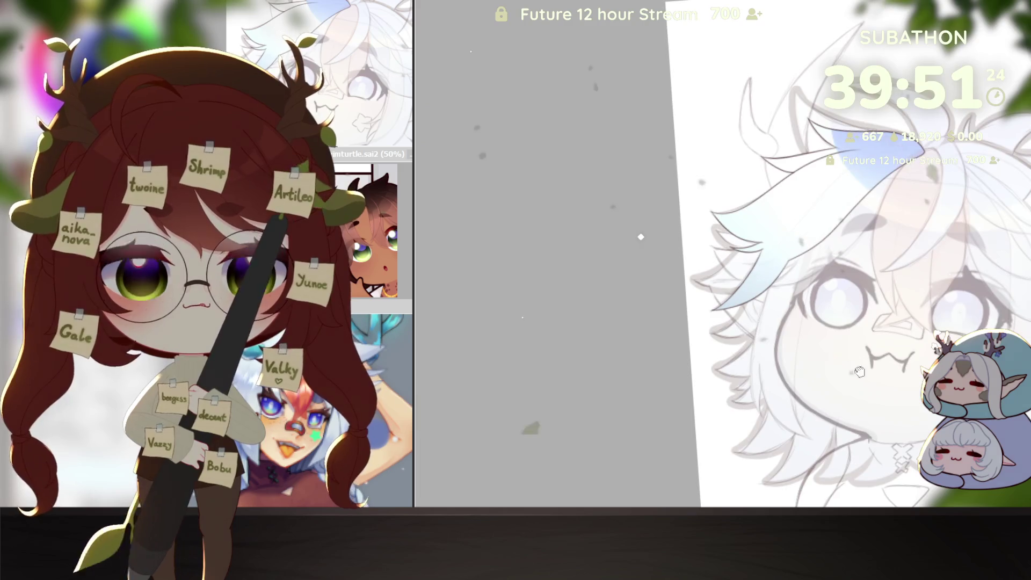
{"action": "scroll", "coordinate": [887, 202], "scroll_direction": "up", "scroll_amount": 2}
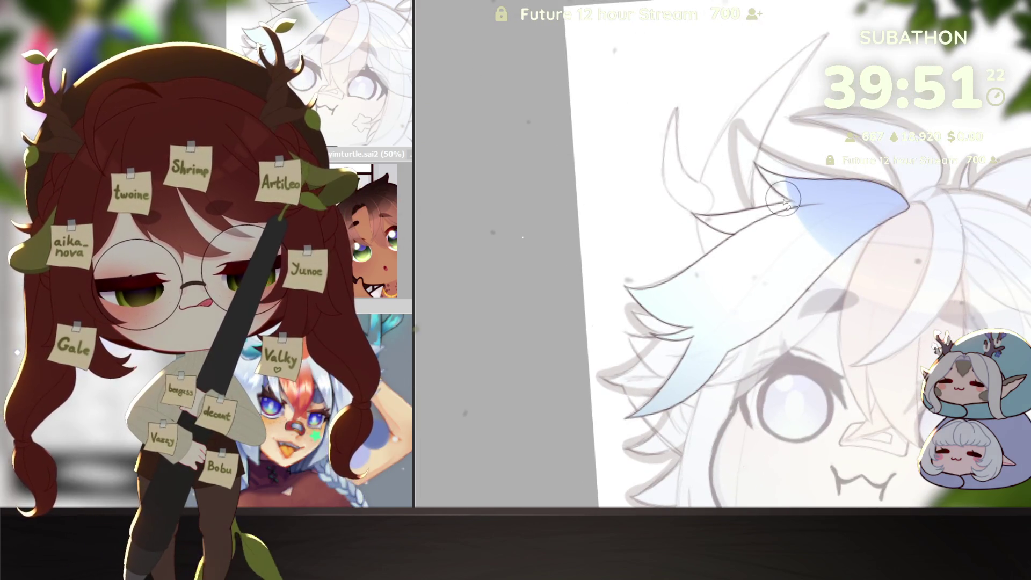
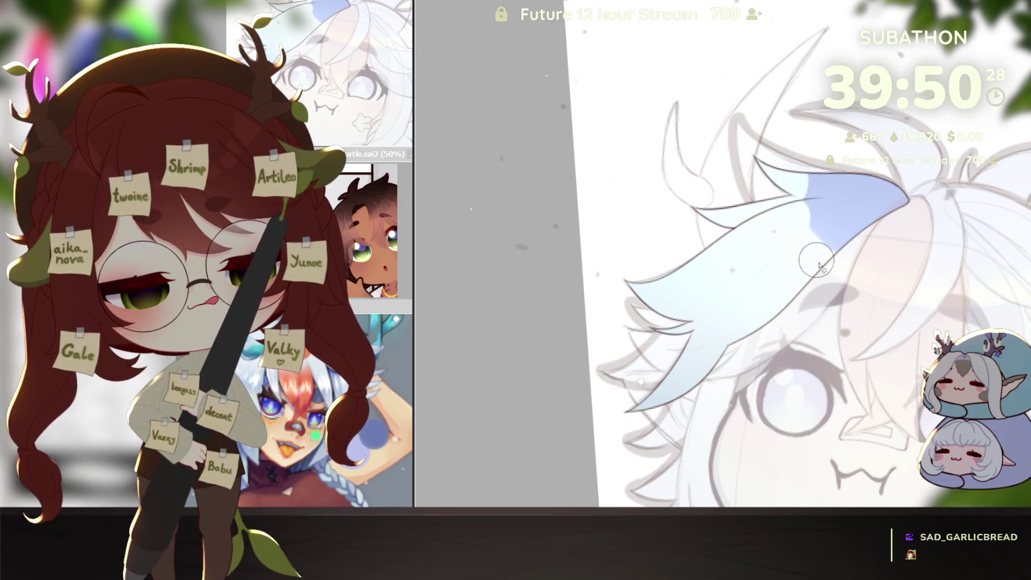
Rotate, mirror and reframe the canvas until the blue side strand hangs at a workable angle.
{"action": "key", "text": "e"}
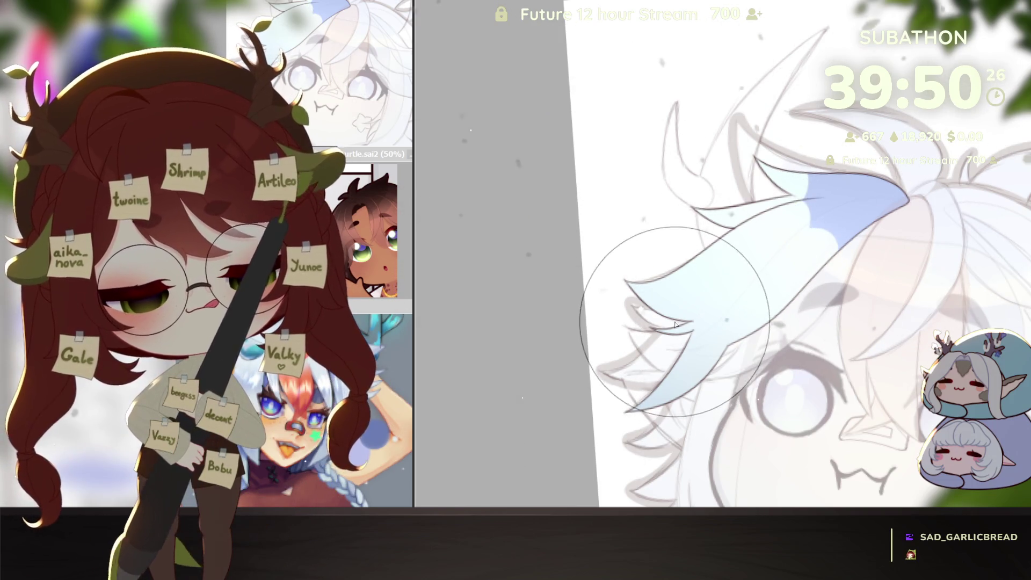
{"action": "left_click_drag", "start_coordinate": [676, 325], "coordinate": [857, 332]}
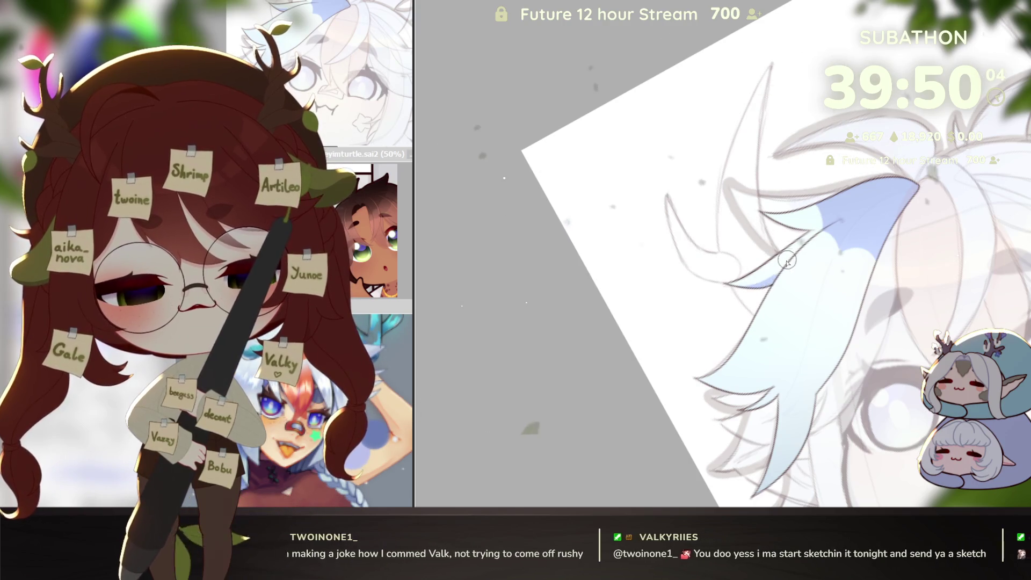
{"action": "left_click_drag", "start_coordinate": [784, 339], "coordinate": [796, 355]}
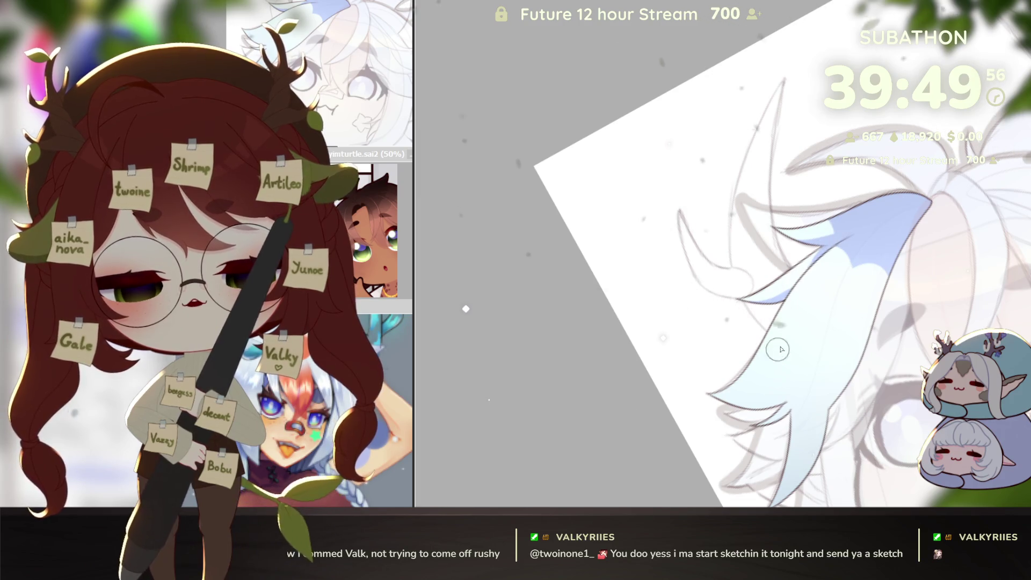
{"action": "left_click_drag", "start_coordinate": [800, 409], "coordinate": [849, 332]}
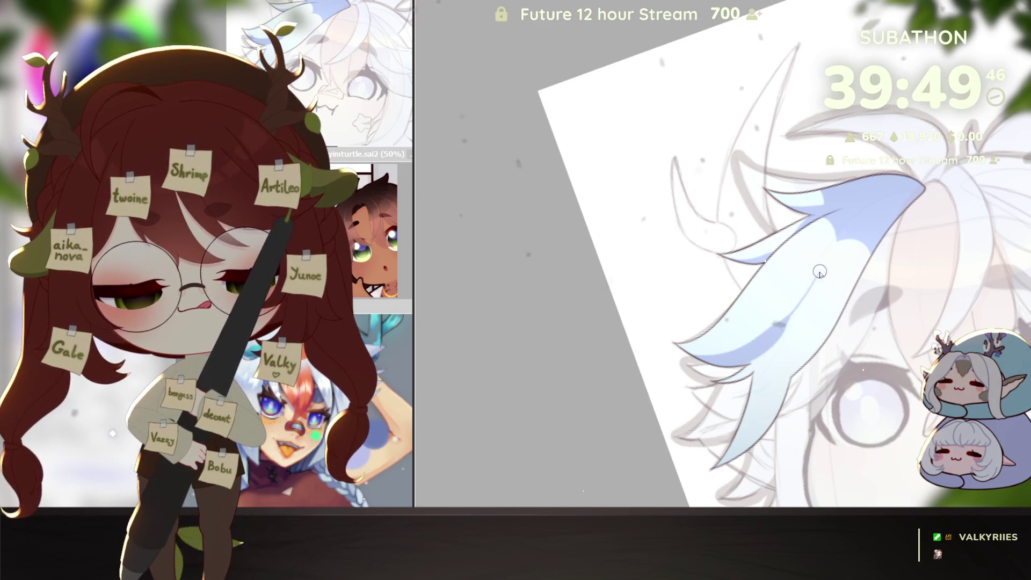
{"action": "key", "text": "h"}
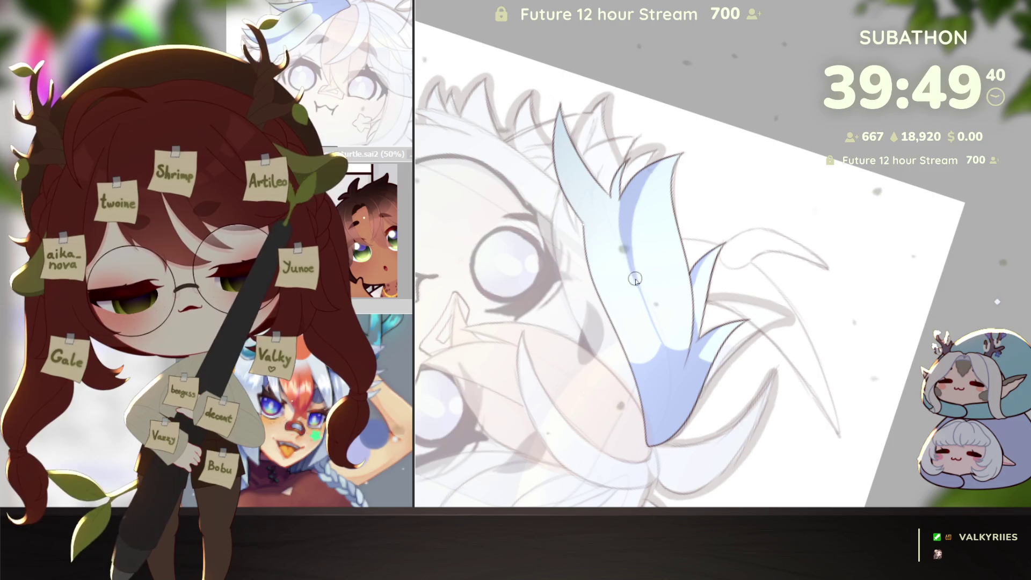
{"action": "key", "text": "bracketright"}
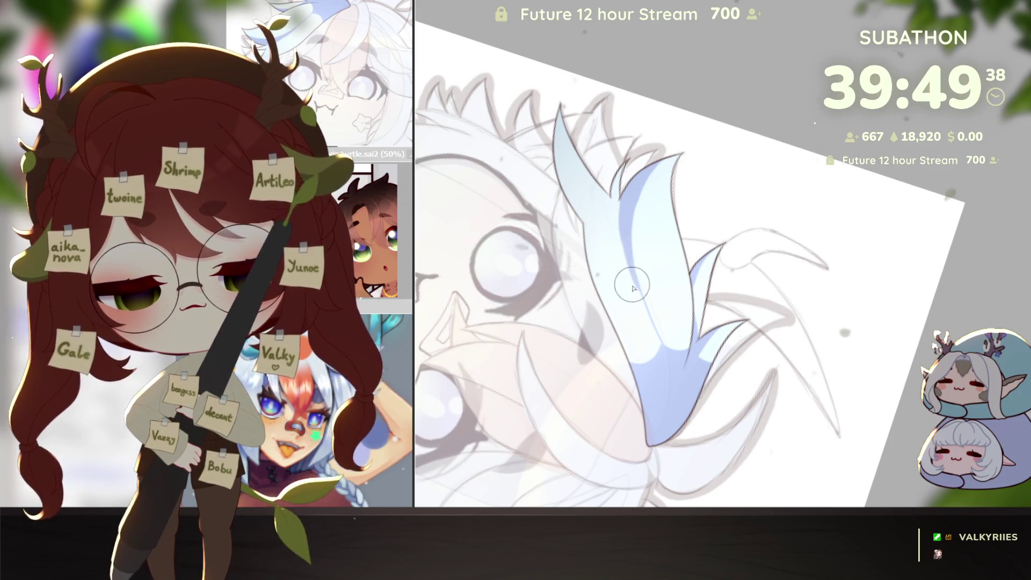
{"action": "key", "text": "bracketleft"}
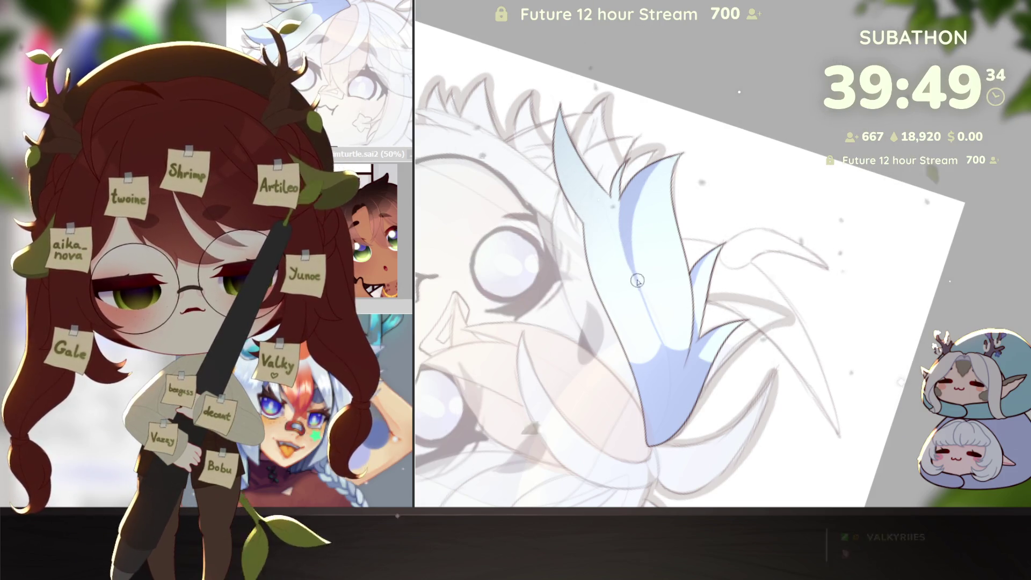
{"action": "left_click_drag", "start_coordinate": [634, 221], "coordinate": [817, 72]}
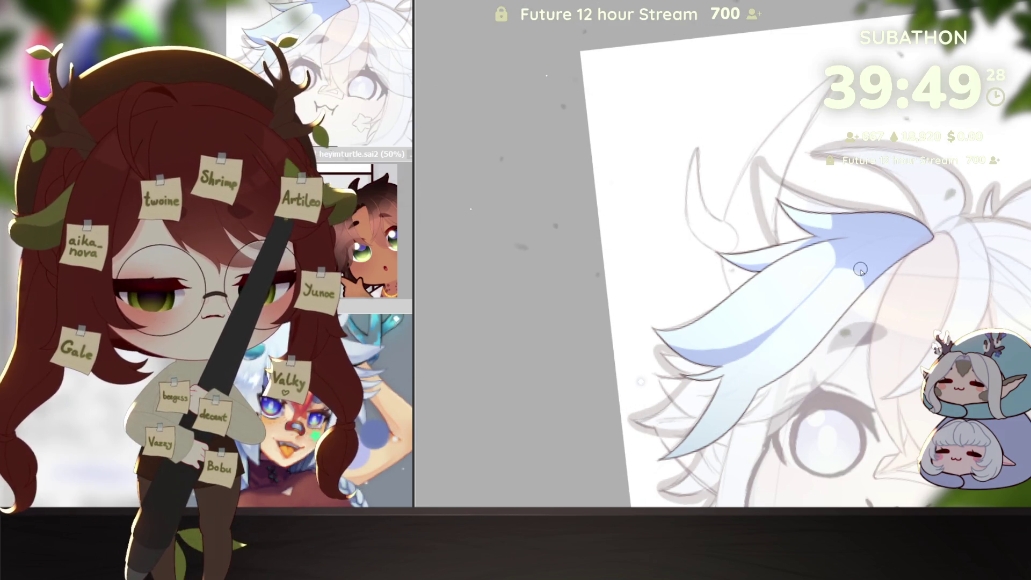
{"action": "left_click_drag", "start_coordinate": [823, 280], "coordinate": [903, 267]}
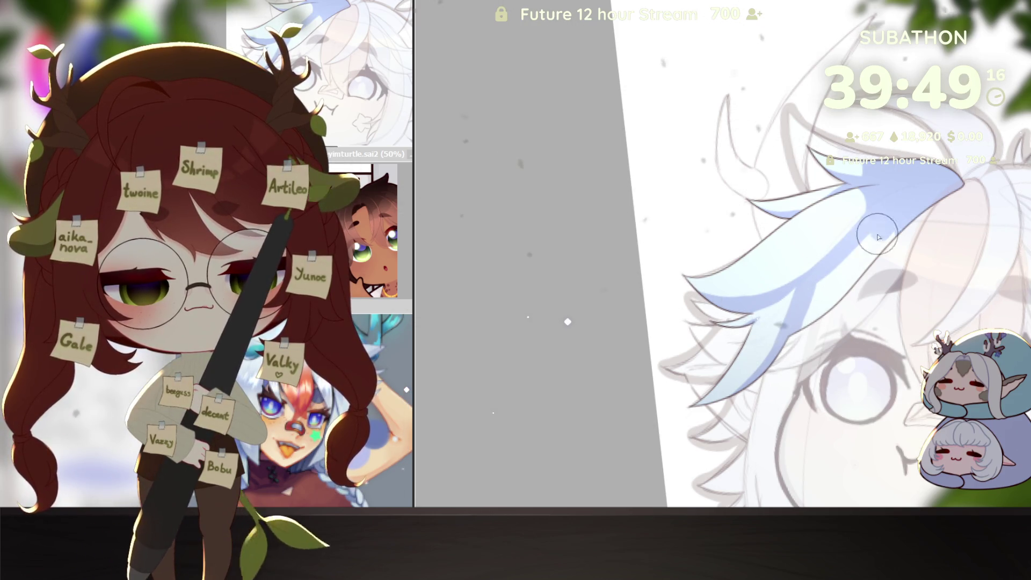
{"action": "left_click_drag", "start_coordinate": [809, 339], "coordinate": [856, 355]}
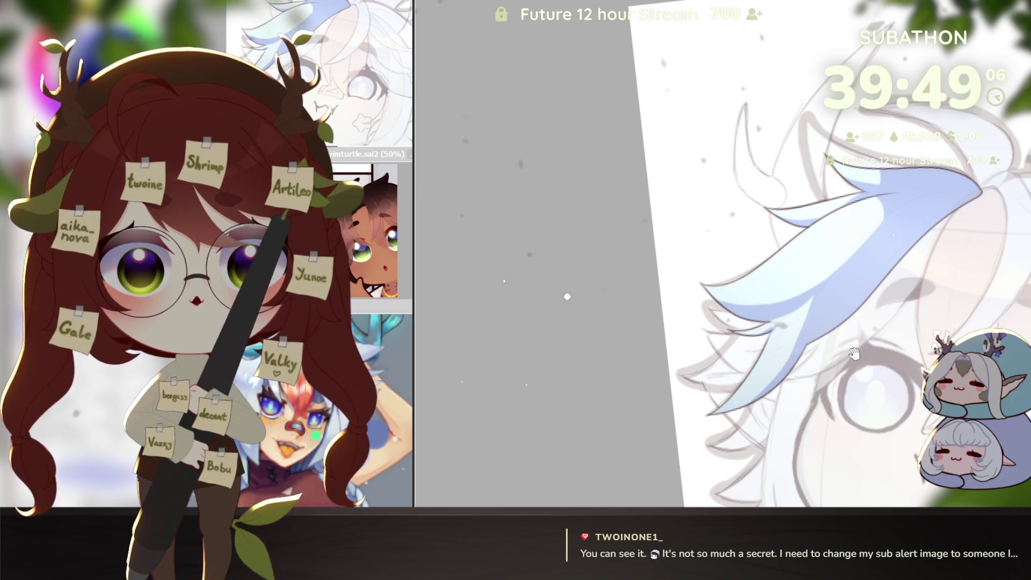
{"action": "left_click_drag", "start_coordinate": [856, 354], "coordinate": [860, 377]}
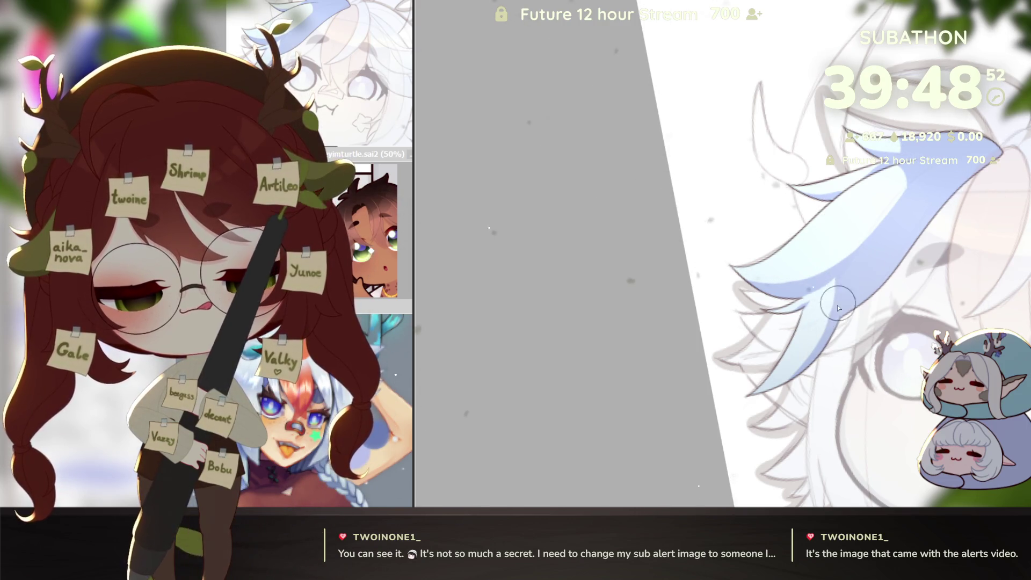
{"action": "left_click_drag", "start_coordinate": [849, 307], "coordinate": [806, 347]}
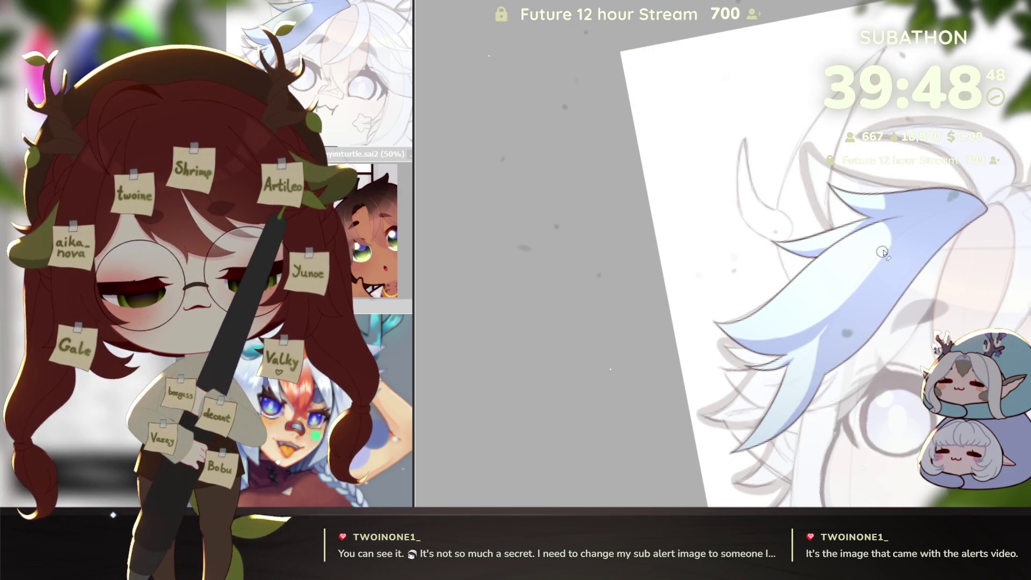
{"action": "left_click_drag", "start_coordinate": [879, 349], "coordinate": [871, 340]}
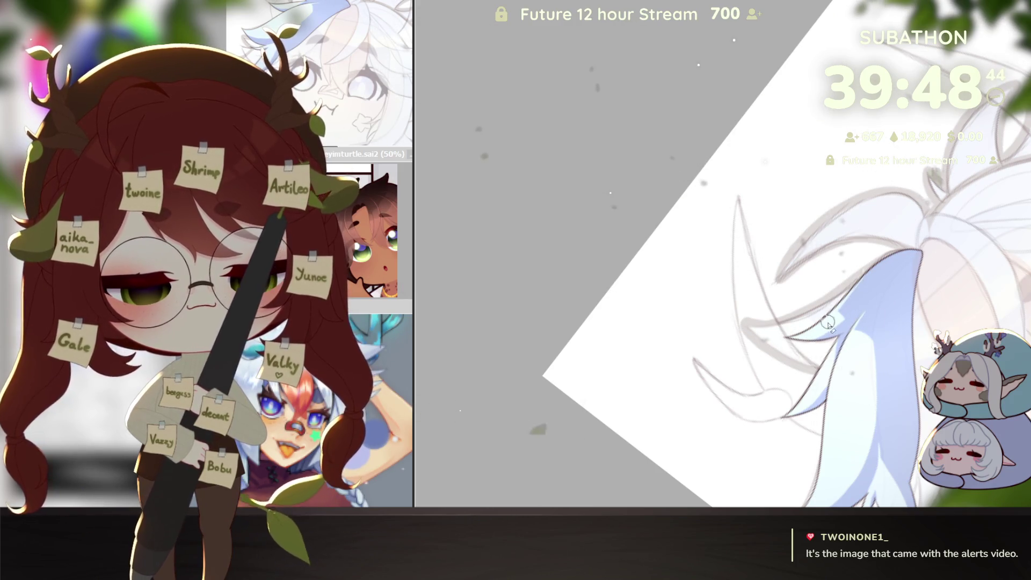
{"action": "left_click_drag", "start_coordinate": [829, 320], "coordinate": [907, 288]}
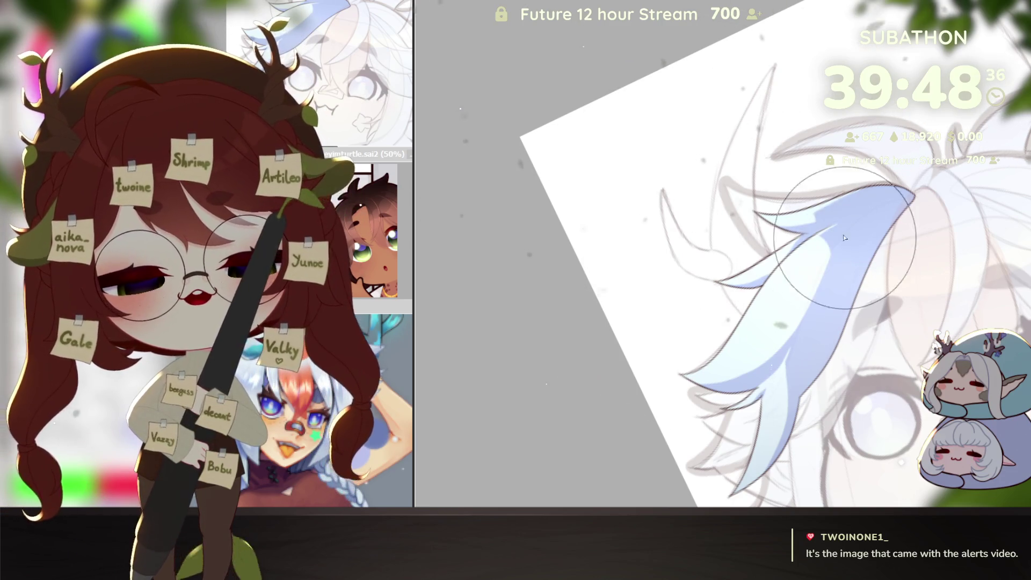
{"action": "scroll", "coordinate": [895, 372], "scroll_direction": "up", "scroll_amount": 2}
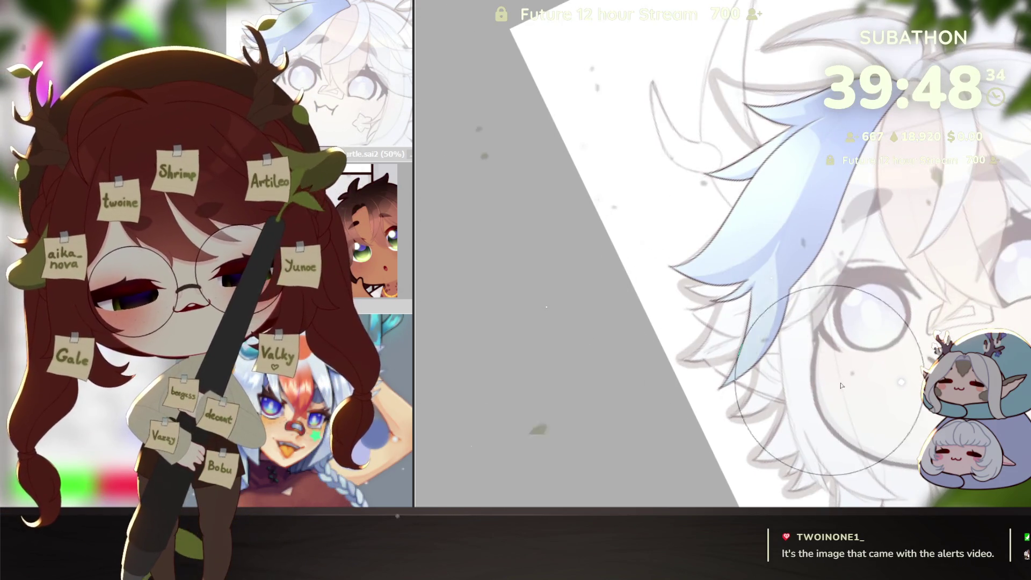
{"action": "left_click_drag", "start_coordinate": [924, 295], "coordinate": [761, 366]}
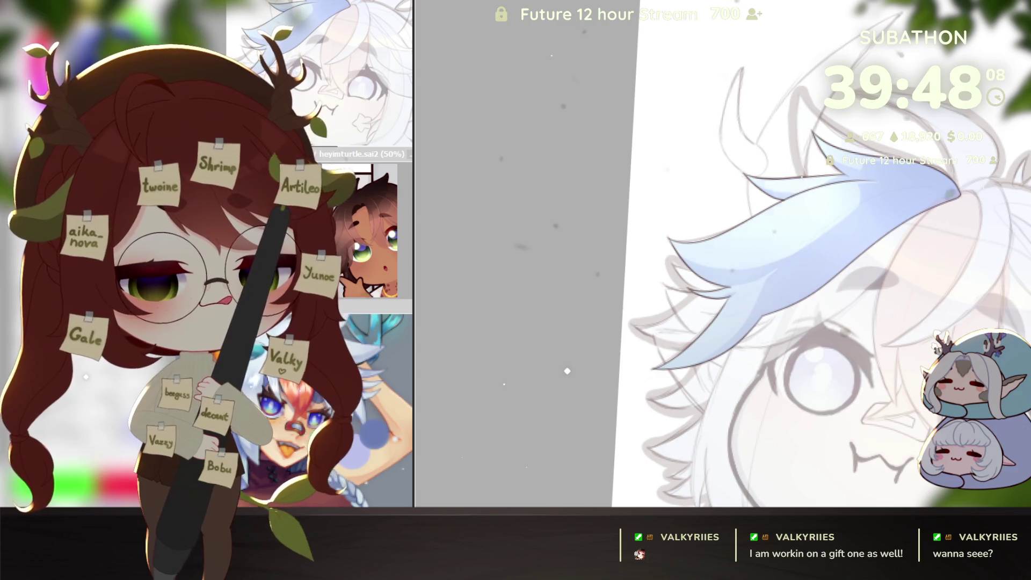
{"action": "key", "text": "Delete"}
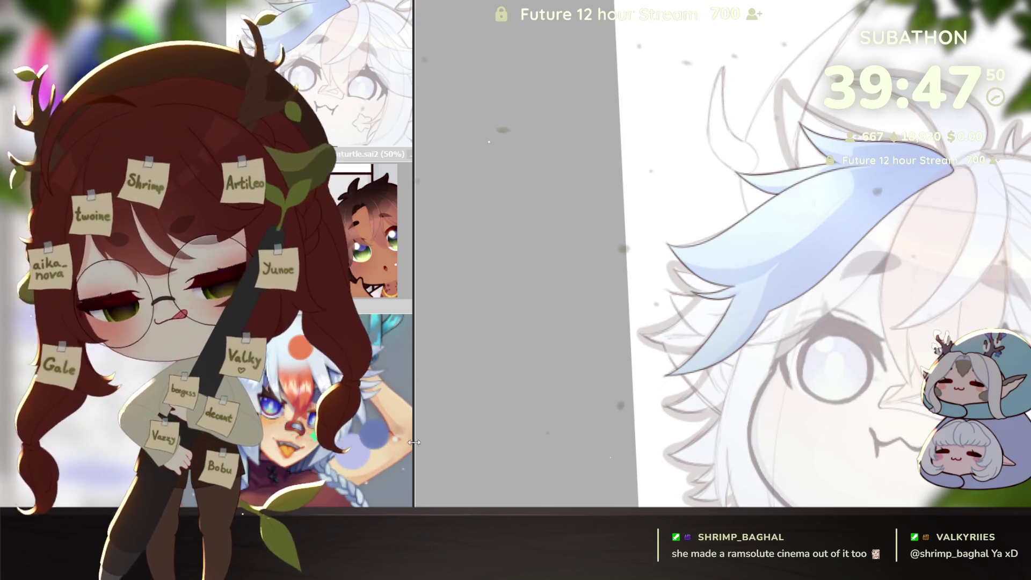
{"action": "left_click_drag", "start_coordinate": [894, 326], "coordinate": [699, 251]}
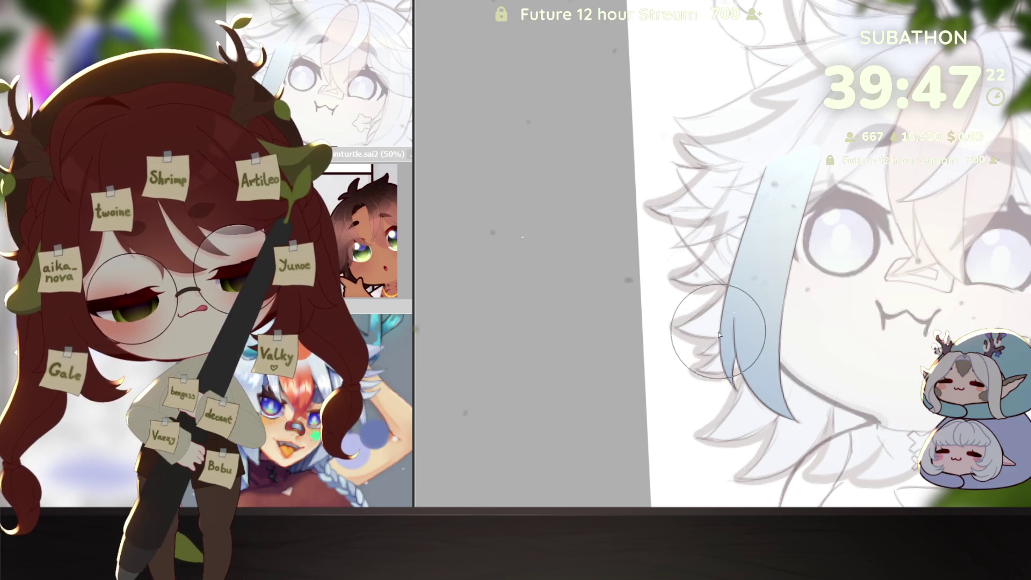
With a smaller brush, paint deeper blue down the side strand, redoing it once, then toggle to compare.
{"action": "key", "text": "["}
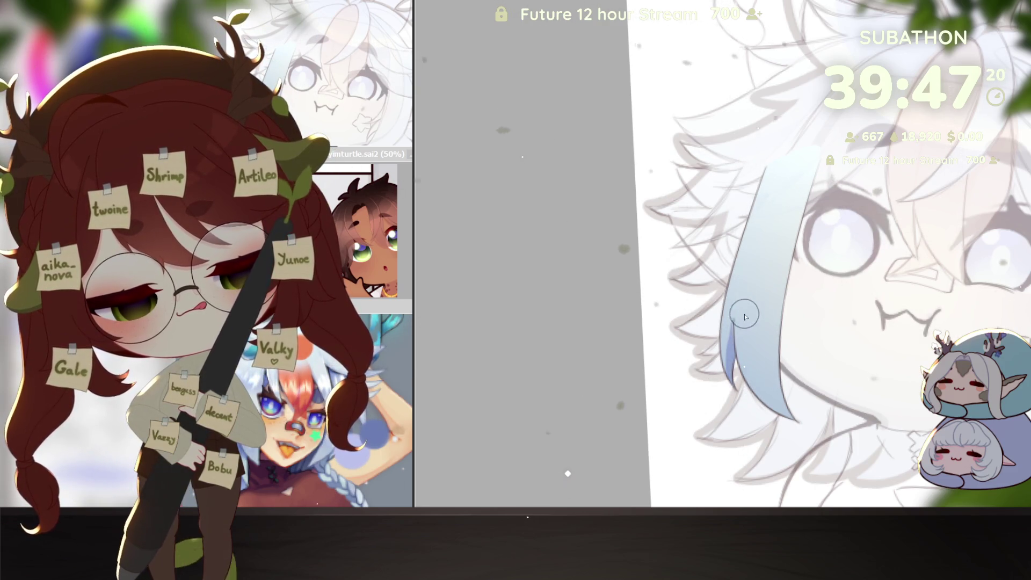
{"action": "mouse_move", "coordinate": [772, 374]}
{"action": "left_mouse_down"}
{"action": "mouse_move", "coordinate": [818, 148]}
{"action": "mouse_move", "coordinate": [775, 427]}
{"action": "left_mouse_up"}
{"action": "key", "text": "ctrl+z"}
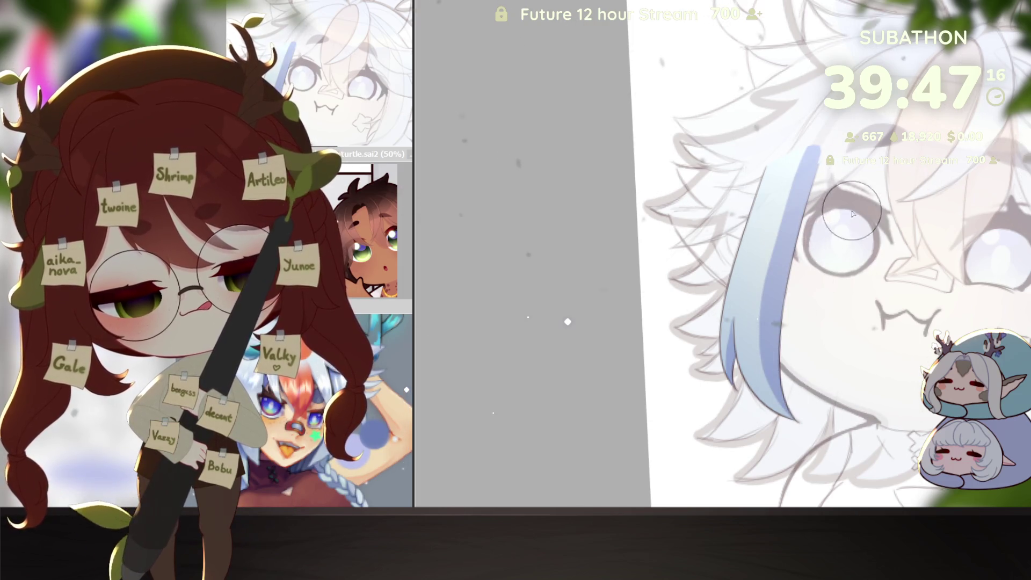
{"action": "left_click_drag", "start_coordinate": [793, 212], "coordinate": [766, 343]}
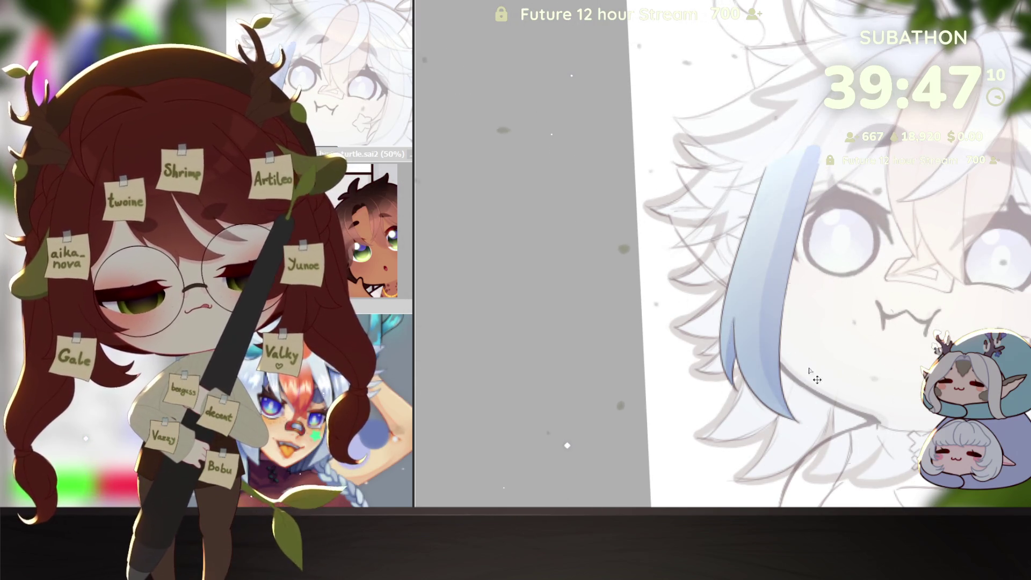
{"action": "left_click_drag", "start_coordinate": [810, 157], "coordinate": [769, 407]}
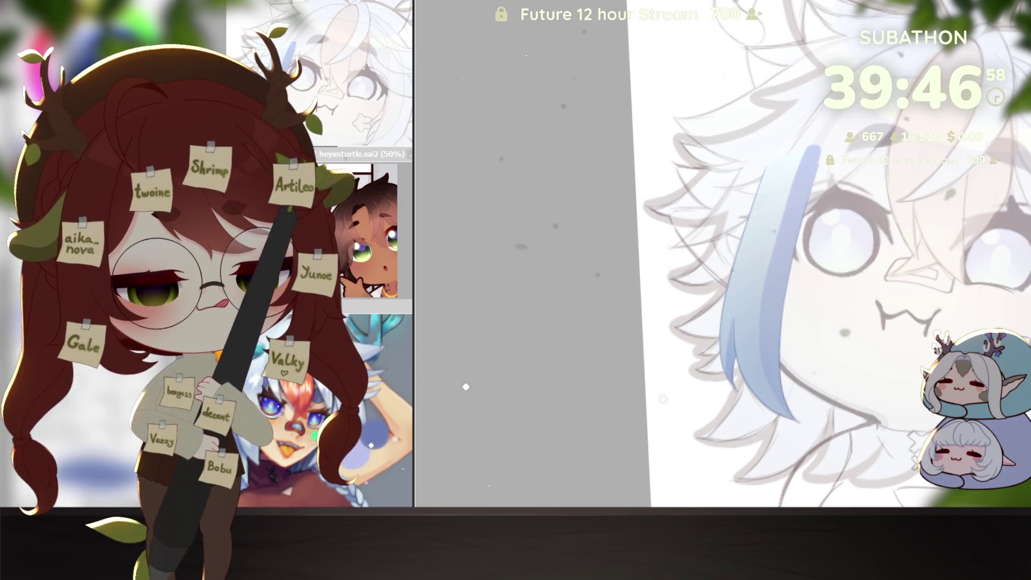
{"action": "key", "text": "ctrl+z"}
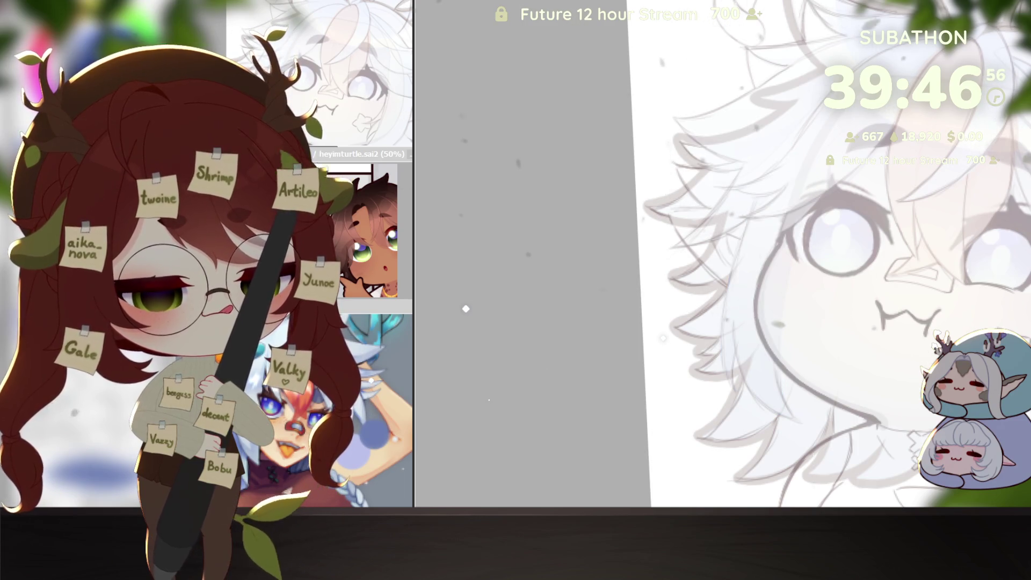
{"action": "key", "text": "ctrl+y"}
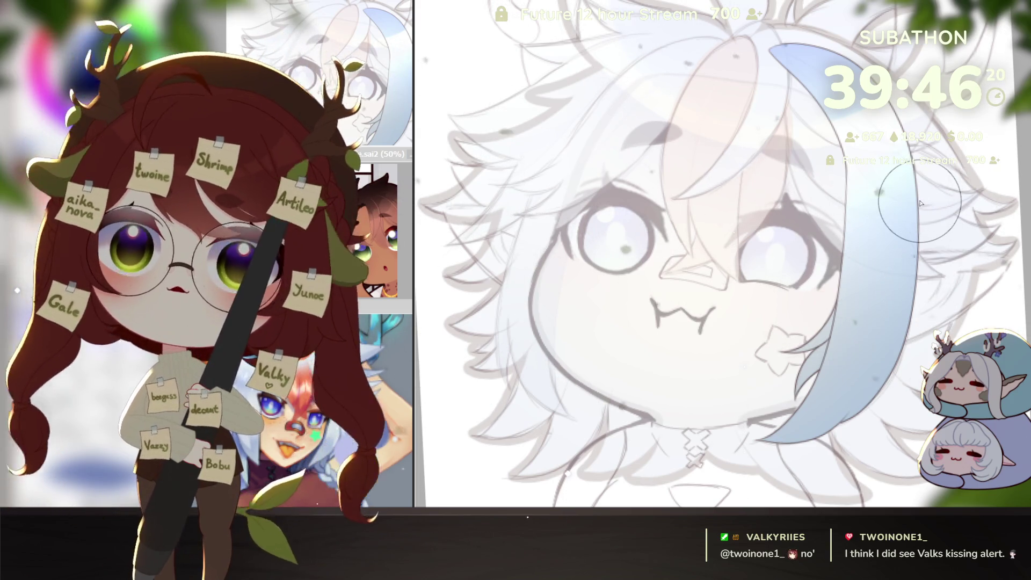
{"action": "scroll", "coordinate": [919, 203], "scroll_direction": "down", "scroll_amount": 2}
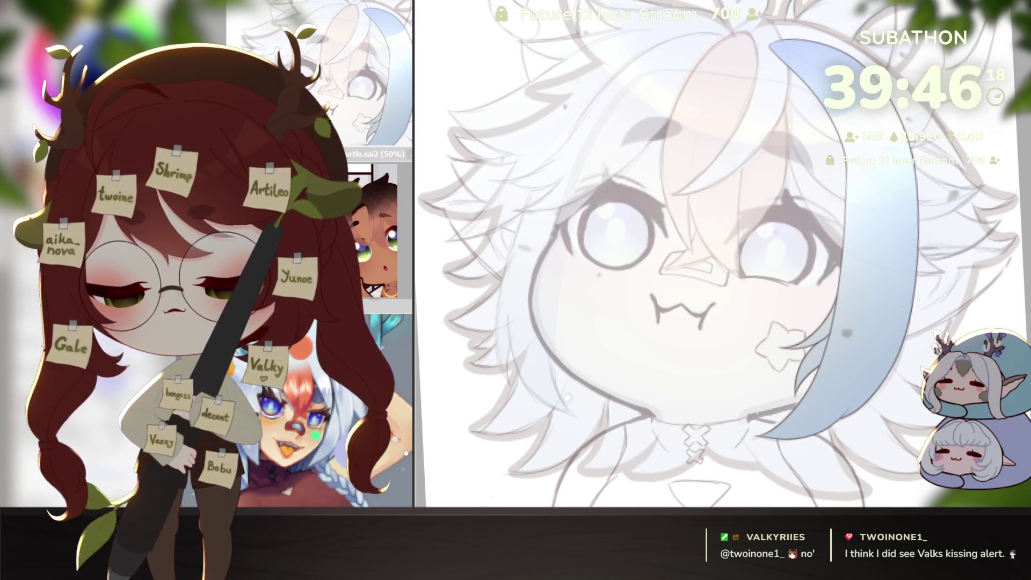
{"action": "scroll", "coordinate": [725, 254], "scroll_direction": "up", "scroll_amount": 1}
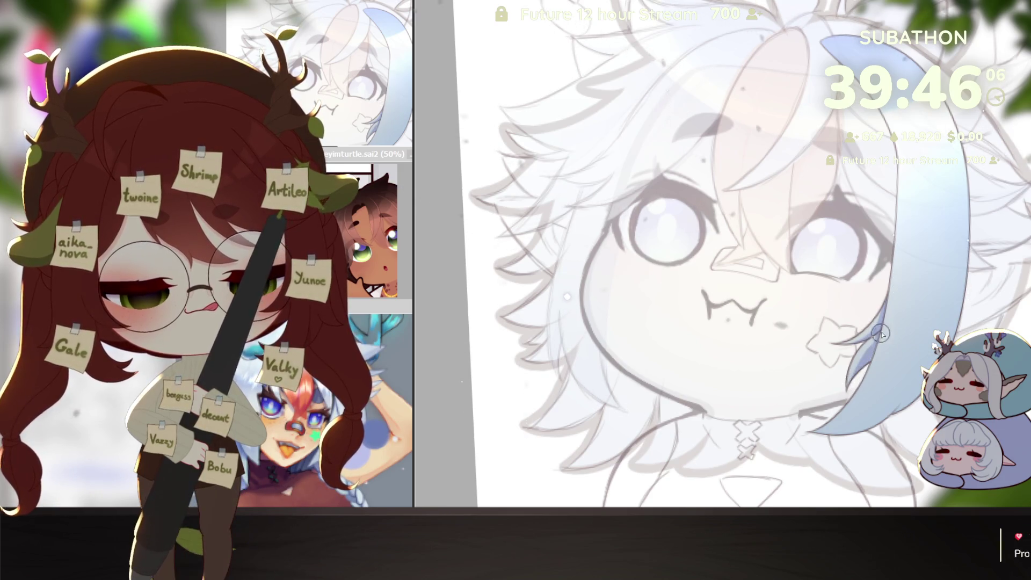
{"action": "scroll", "coordinate": [878, 322], "scroll_direction": "right", "scroll_amount": 1}
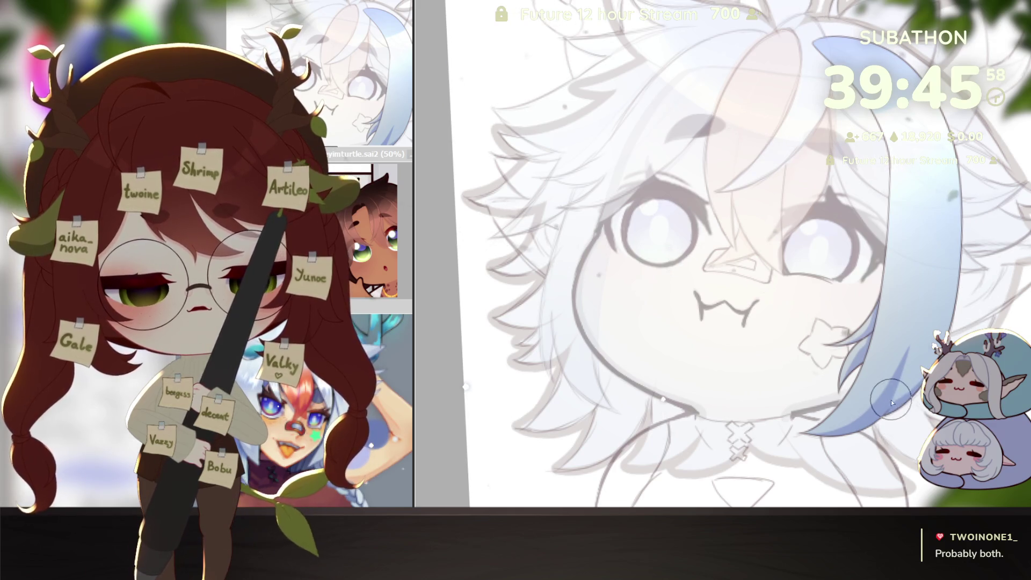
{"action": "scroll", "coordinate": [902, 157], "scroll_direction": "up", "scroll_amount": 1}
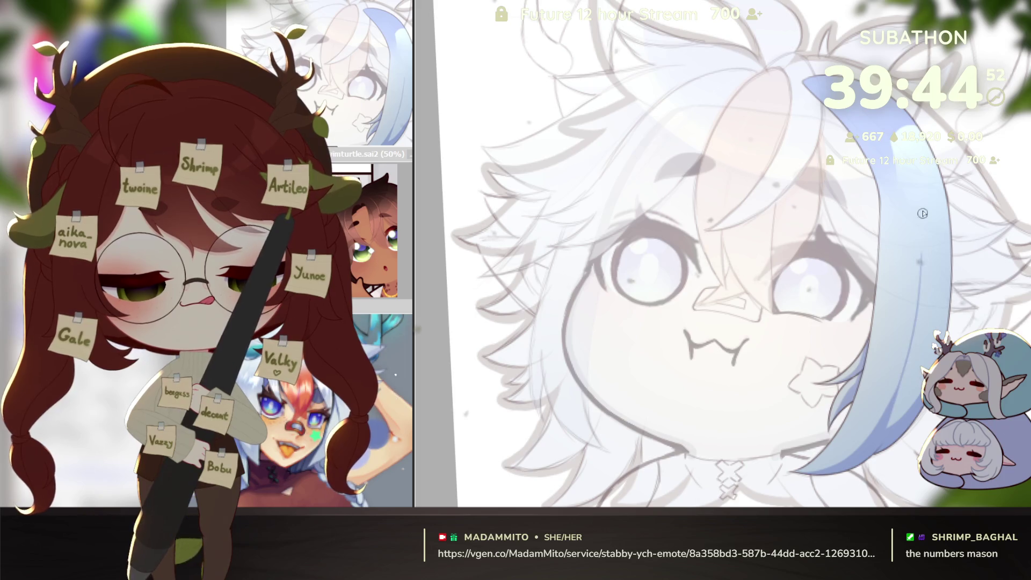
Airbrush a darker blue band across the side strand and even it out.
{"action": "left_click_drag", "start_coordinate": [472, 209], "coordinate": [459, 225]}
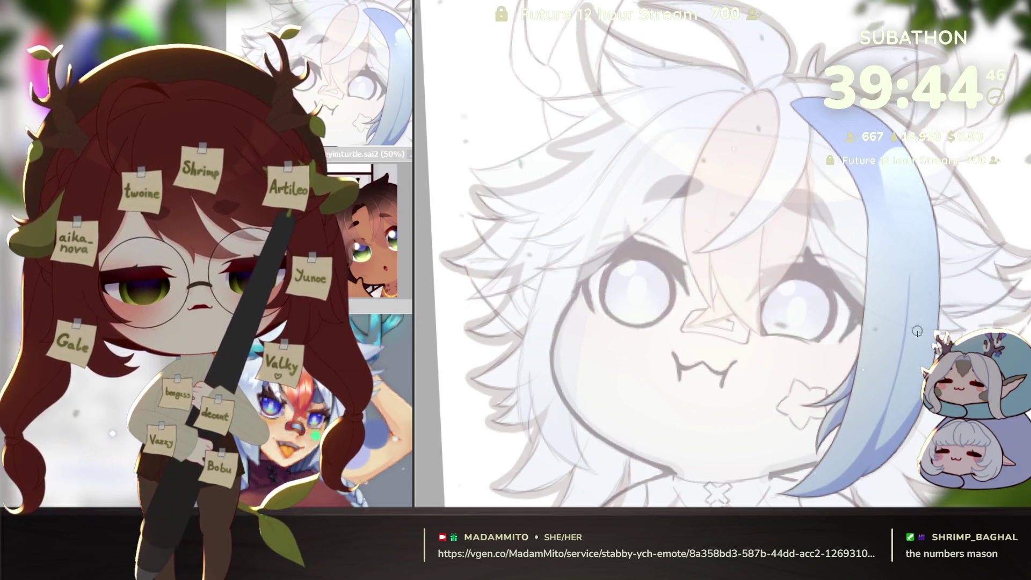
{"action": "left_click_drag", "start_coordinate": [935, 307], "coordinate": [894, 314]}
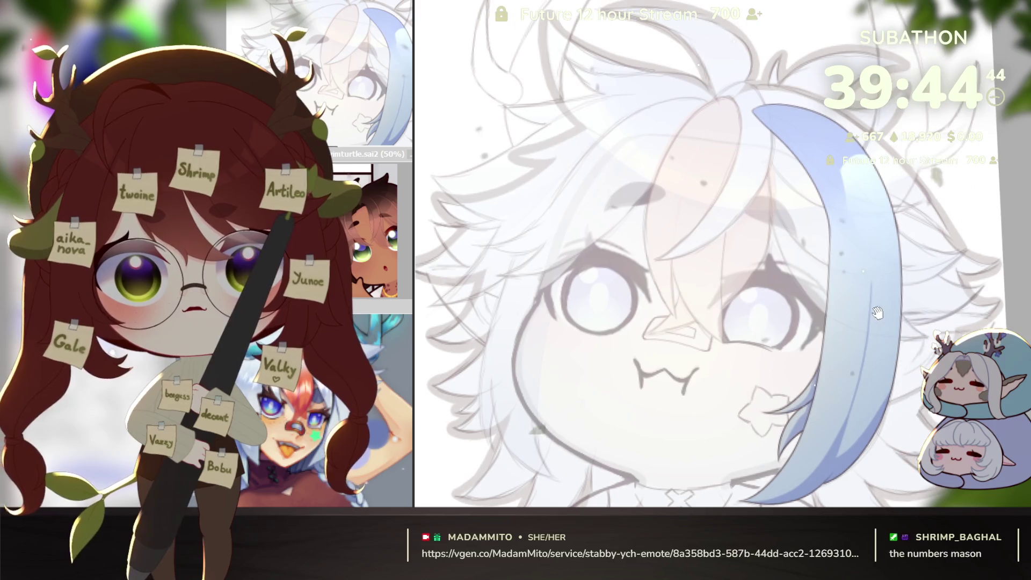
{"action": "left_click_drag", "start_coordinate": [834, 278], "coordinate": [896, 322]}
{"action": "left_click_drag", "start_coordinate": [867, 279], "coordinate": [839, 242]}
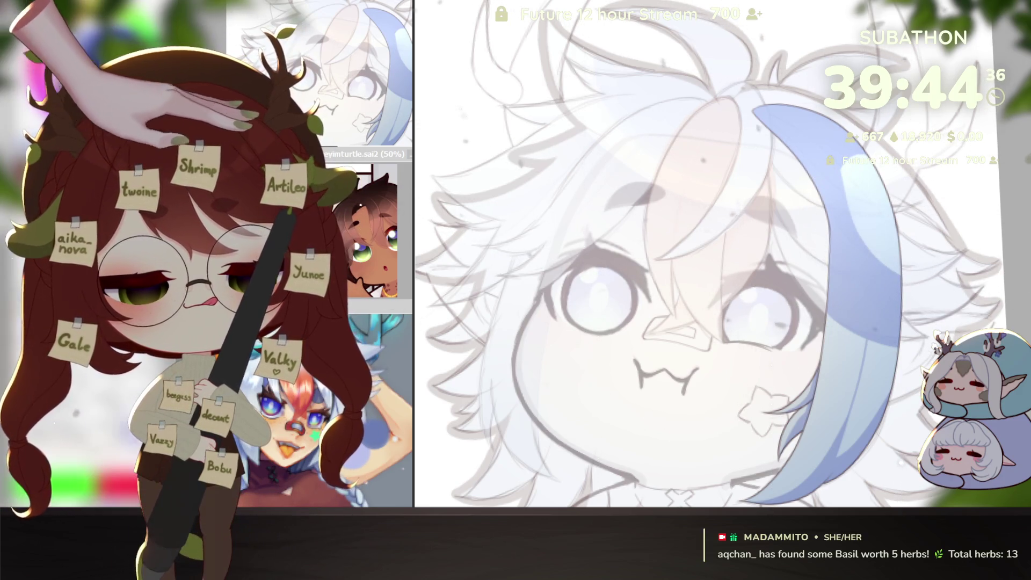
{"action": "key", "text": "]"}
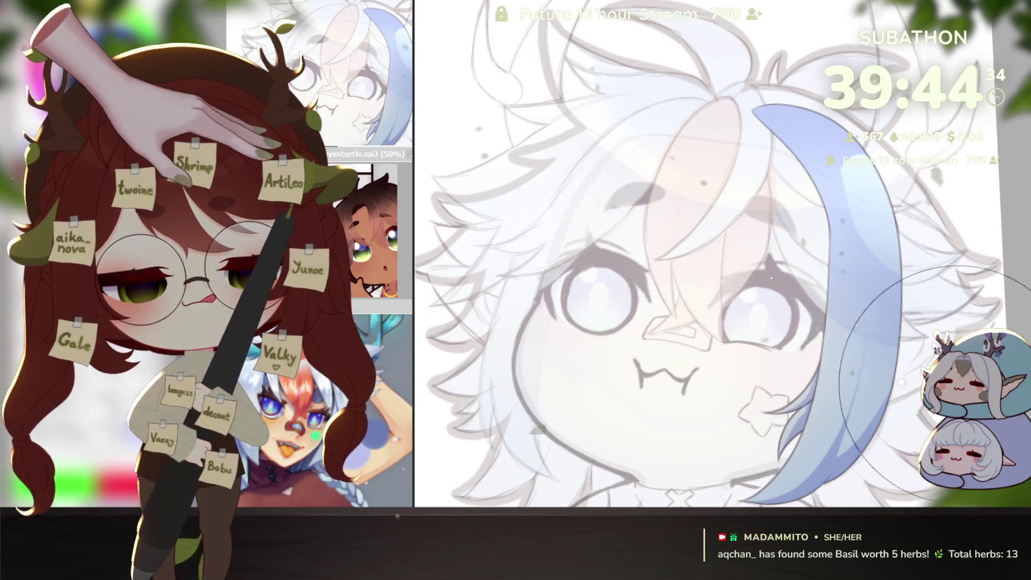
Reset the view upright on the face and lighten the blue strand with a larger brush.
{"action": "mouse_move", "coordinate": [972, 321]}
{"action": "left_mouse_down"}
{"action": "mouse_move", "coordinate": [909, 224]}
{"action": "mouse_move", "coordinate": [786, 214]}
{"action": "left_mouse_up"}
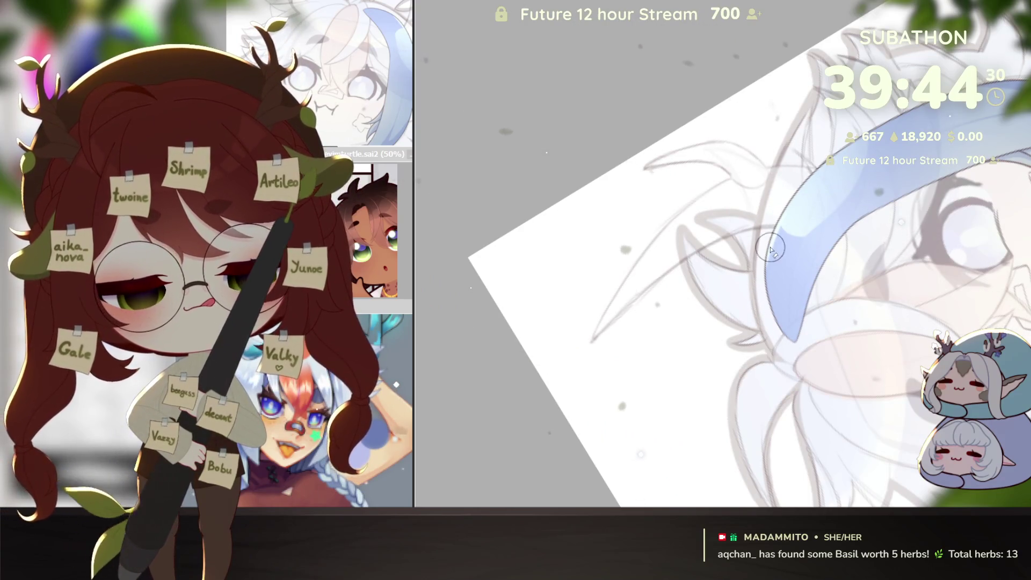
{"action": "scroll", "coordinate": [795, 347], "scroll_direction": "up", "scroll_amount": 2}
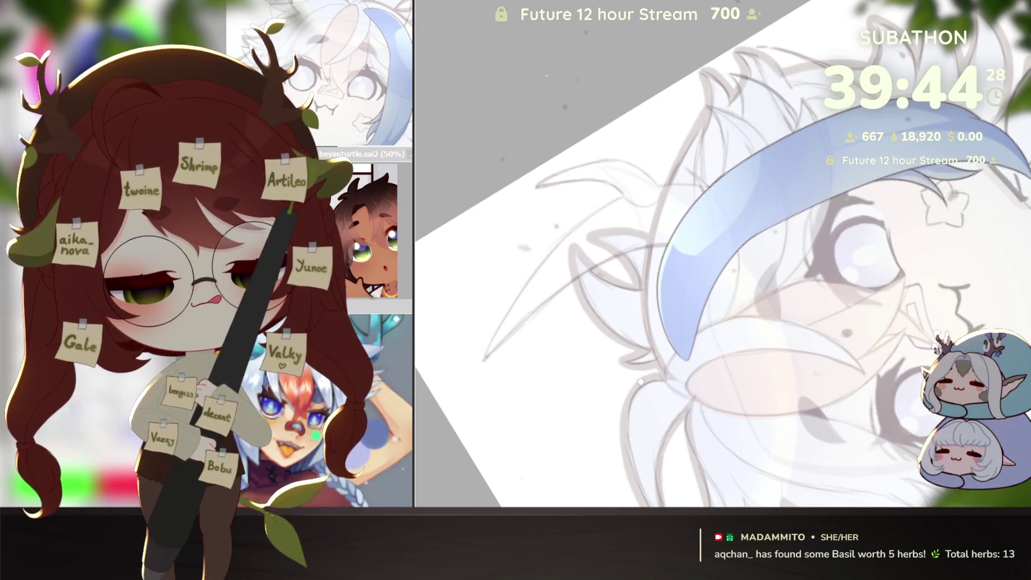
{"action": "scroll", "coordinate": [937, 165], "scroll_direction": "down", "scroll_amount": 3}
{"action": "left_click_drag", "start_coordinate": [937, 166], "coordinate": [962, 258]}
{"action": "scroll", "coordinate": [708, 255], "scroll_direction": "up", "scroll_amount": 2}
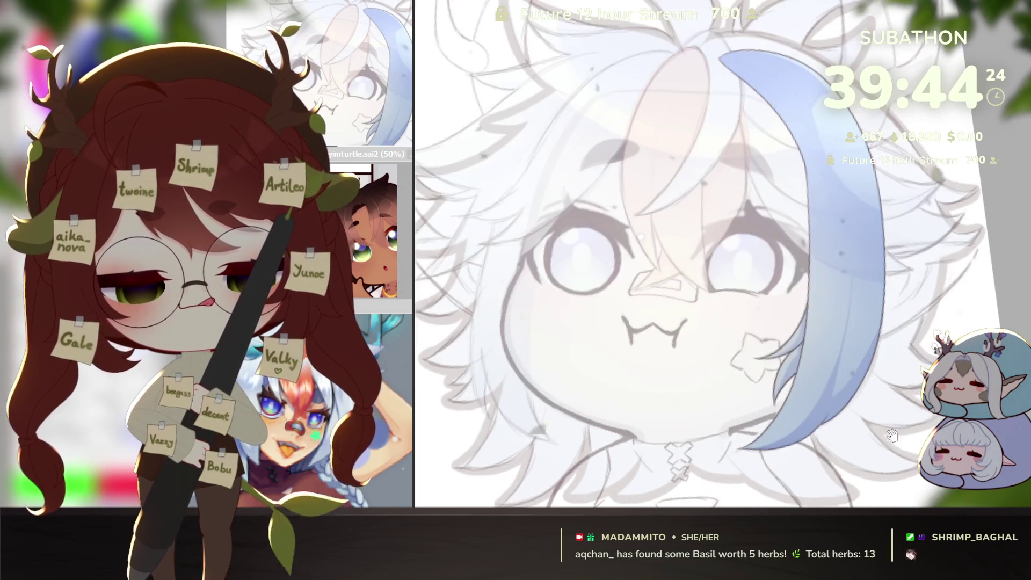
{"action": "key", "text": "Home"}
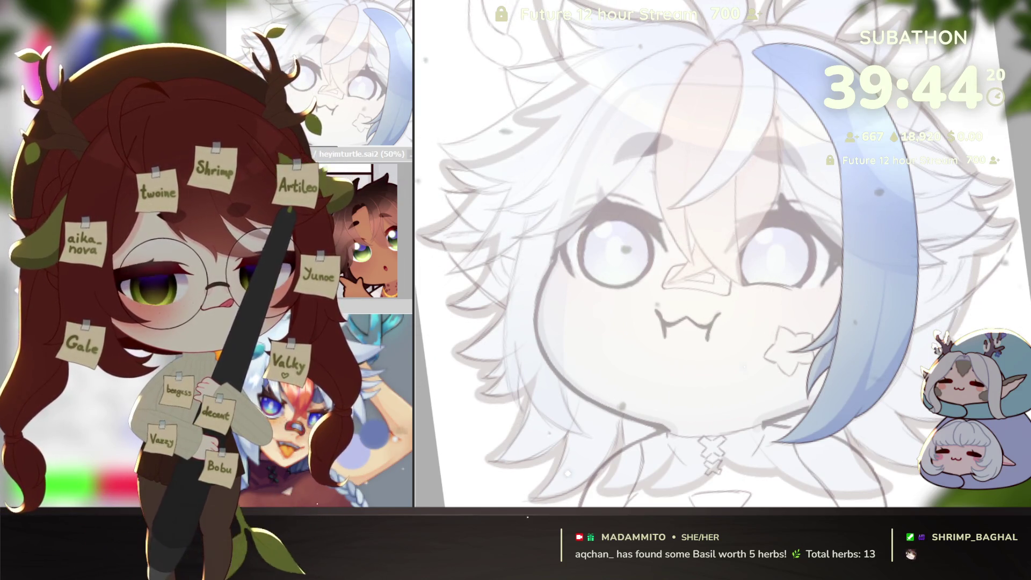
{"action": "left_click_drag", "start_coordinate": [874, 122], "coordinate": [881, 282]}
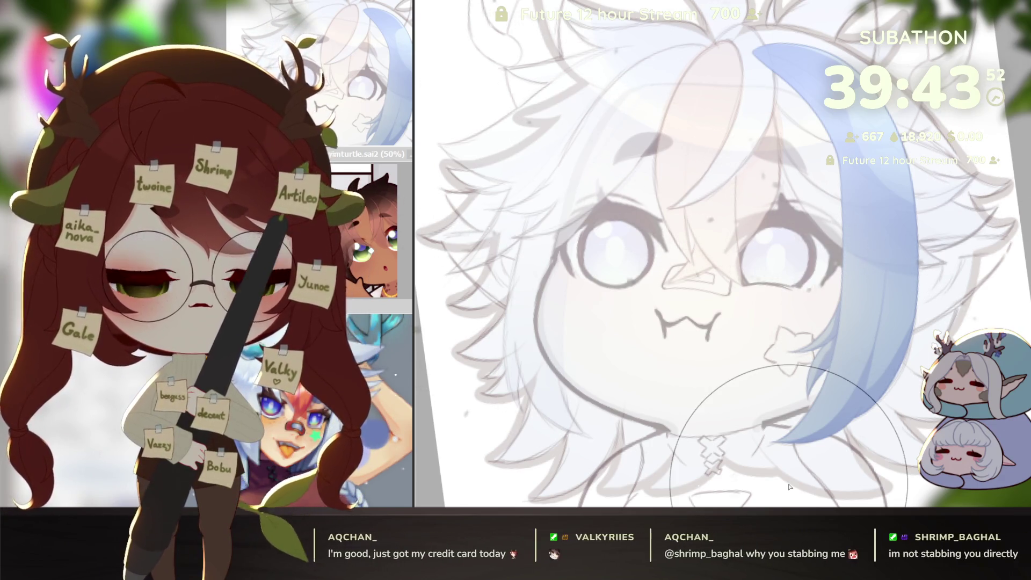
Check the strand layer by toggling it, then airbrush blue into the left hair spike with a larger brush.
{"action": "key", "text": "ctrl+z"}
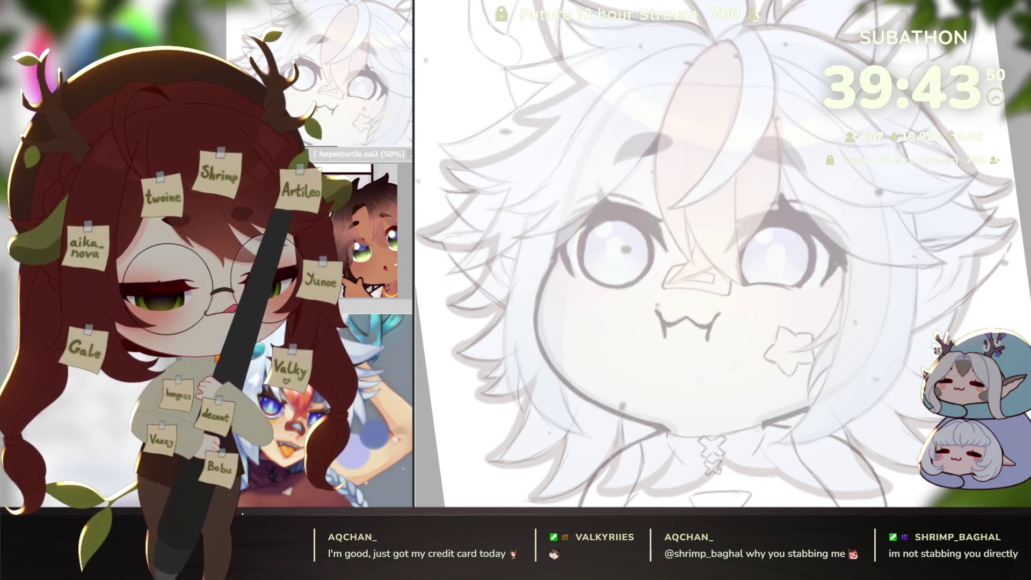
{"action": "key", "text": "ctrl+y"}
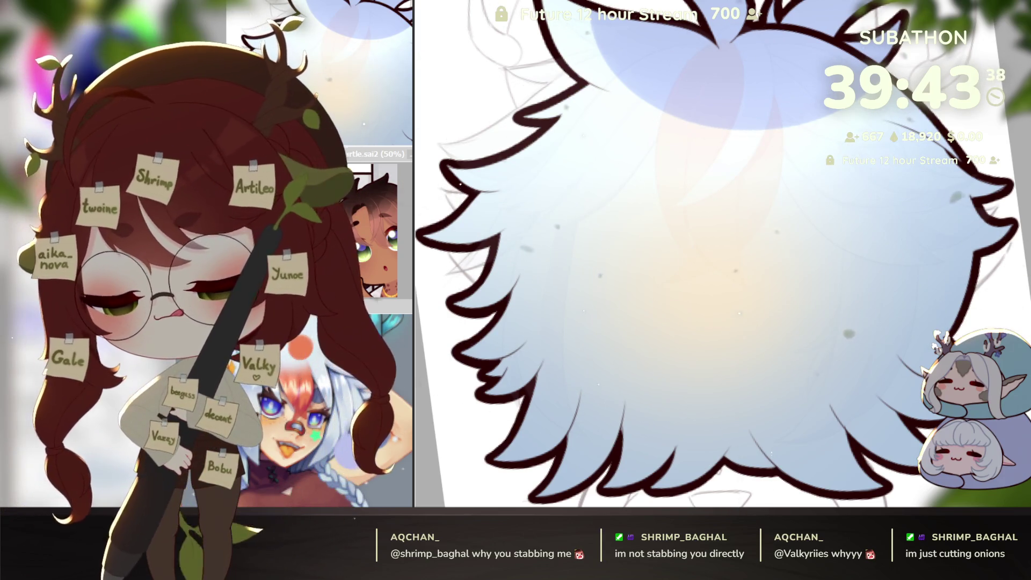
{"action": "key", "text": "Delete"}
{"action": "scroll", "coordinate": [788, 275], "scroll_direction": "down", "scroll_amount": 3}
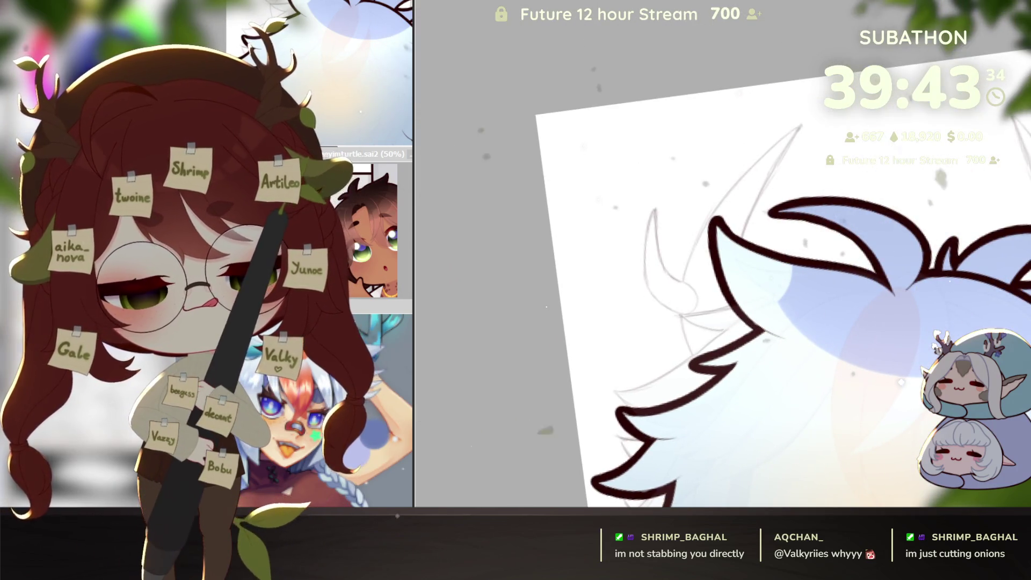
{"action": "key", "text": "bracketright"}
{"action": "key", "text": "bracketright"}
{"action": "left_click_drag", "start_coordinate": [705, 240], "coordinate": [785, 298]}
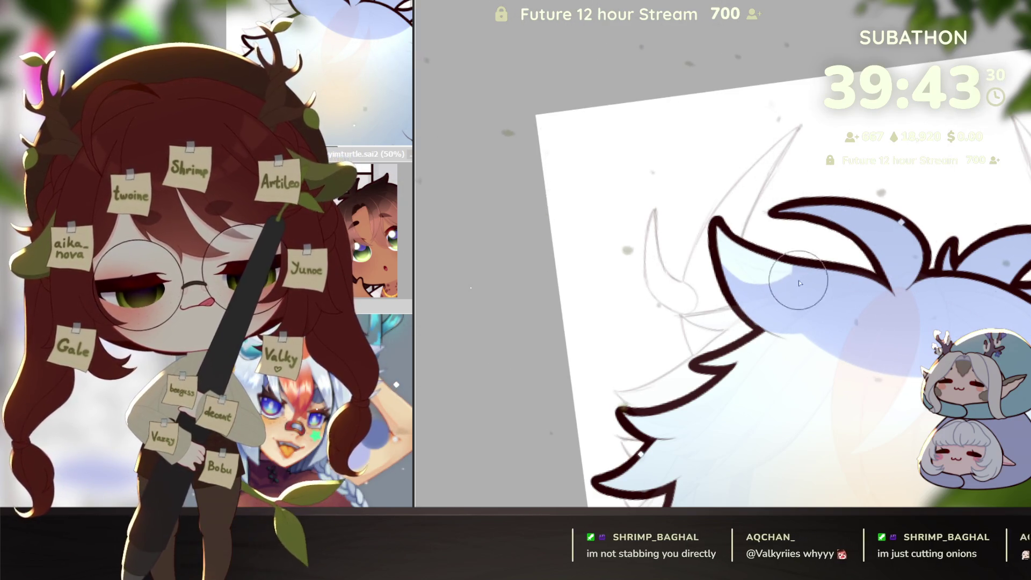
{"action": "scroll", "coordinate": [922, 352], "scroll_direction": "right", "scroll_amount": 2}
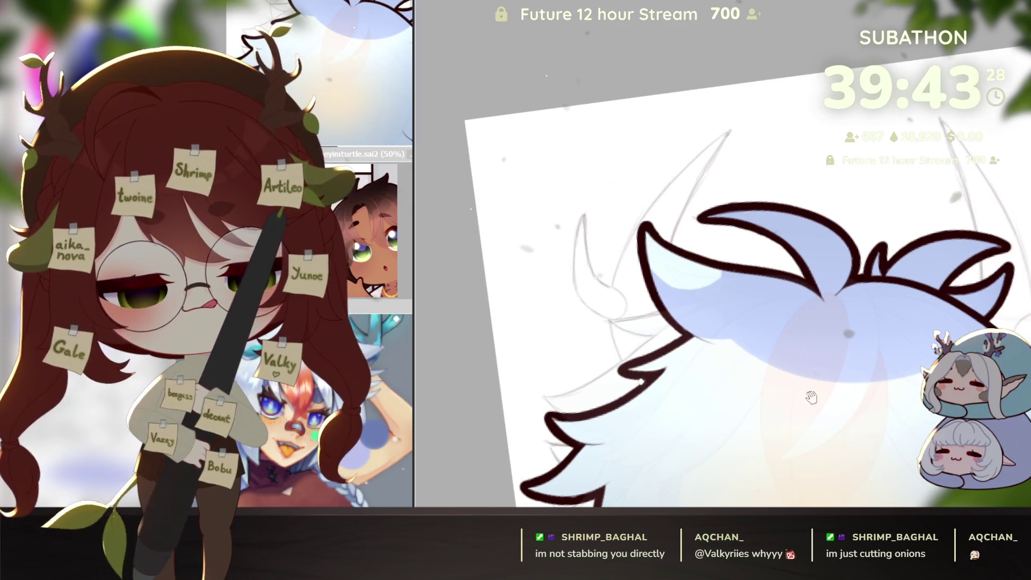
Pan and rotate the canvas to frame the lower edge of the fluffy hair.
{"action": "left_click_drag", "start_coordinate": [825, 394], "coordinate": [815, 389]}
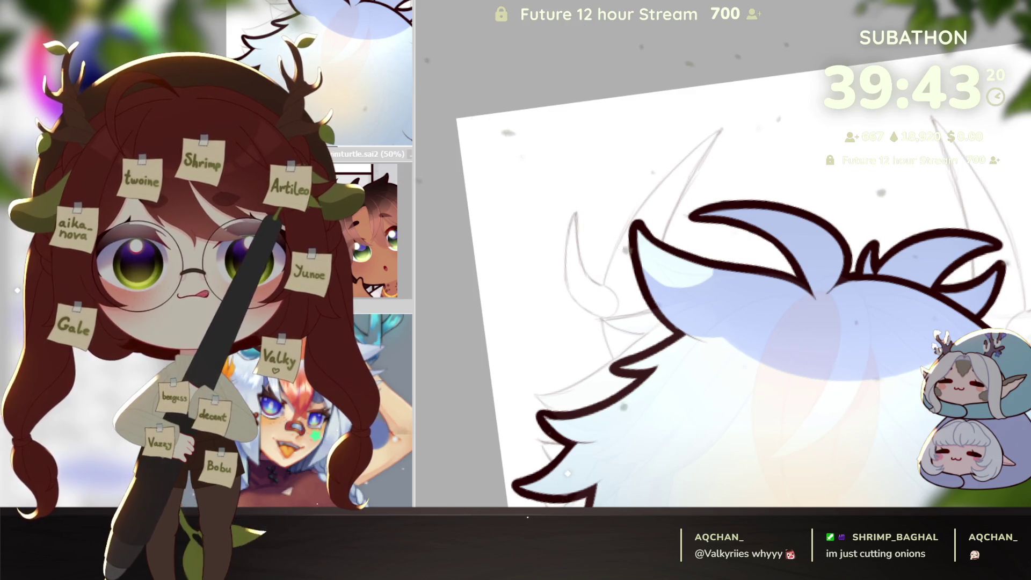
{"action": "mouse_move", "coordinate": [734, 386]}
{"action": "left_mouse_down"}
{"action": "mouse_move", "coordinate": [762, 359]}
{"action": "mouse_move", "coordinate": [830, 234]}
{"action": "left_mouse_up"}
{"action": "mouse_move", "coordinate": [882, 293]}
{"action": "left_mouse_down"}
{"action": "mouse_move", "coordinate": [837, 274]}
{"action": "mouse_move", "coordinate": [789, 350]}
{"action": "left_mouse_up"}
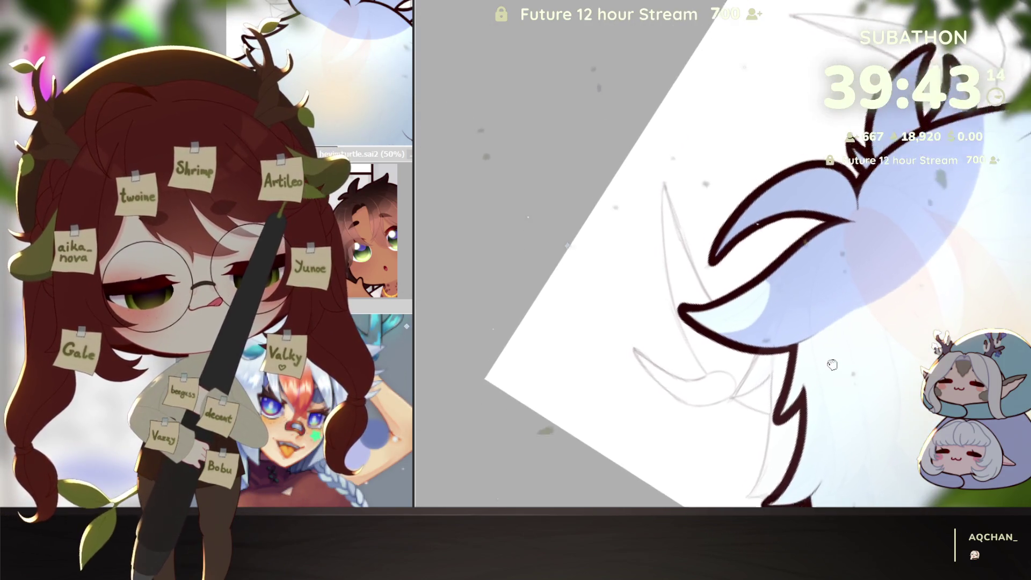
{"action": "scroll", "coordinate": [795, 353], "scroll_direction": "down", "scroll_amount": 3}
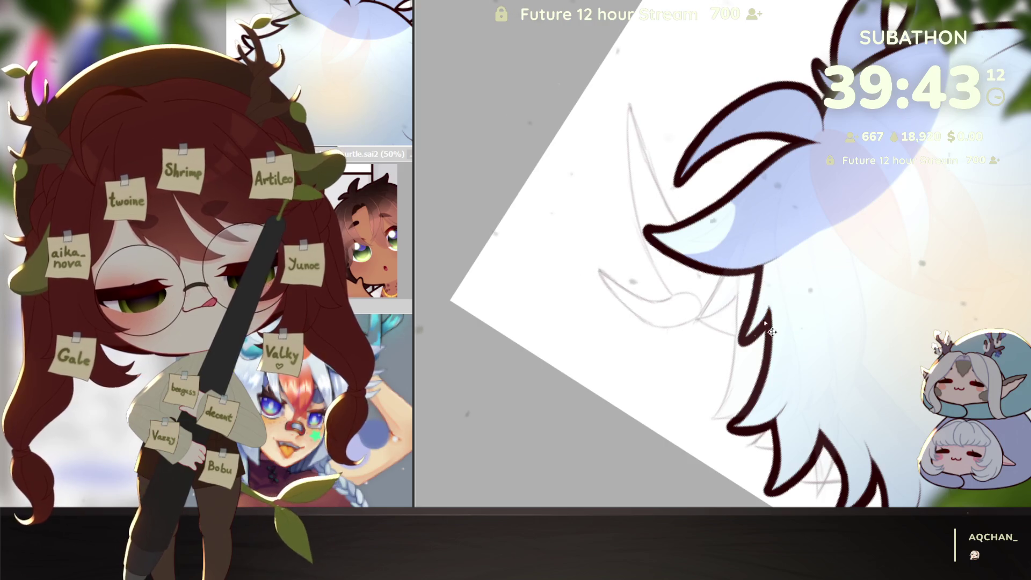
{"action": "left_click_drag", "start_coordinate": [791, 379], "coordinate": [789, 306]}
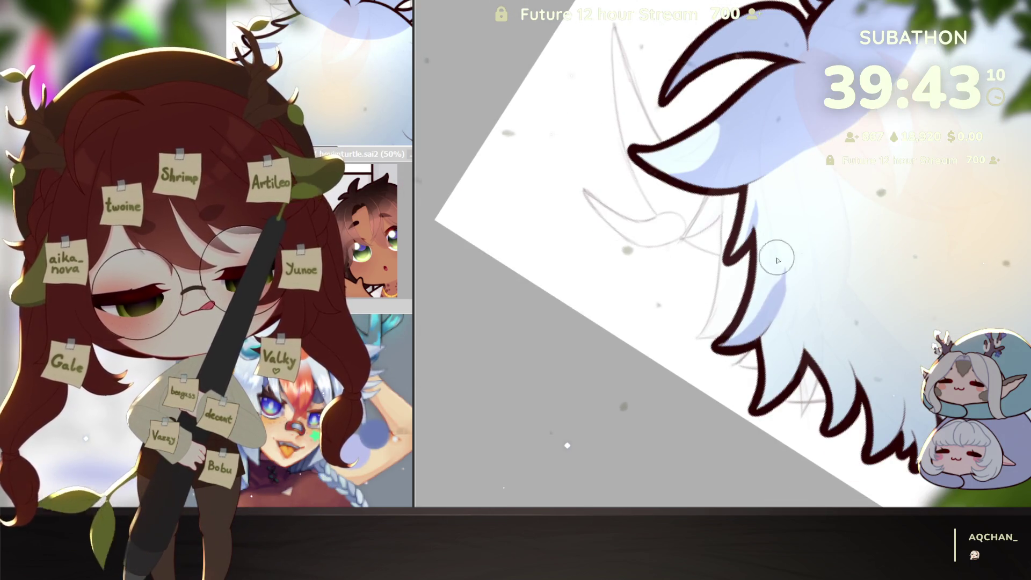
{"action": "scroll", "coordinate": [791, 305], "scroll_direction": "down", "scroll_amount": 1}
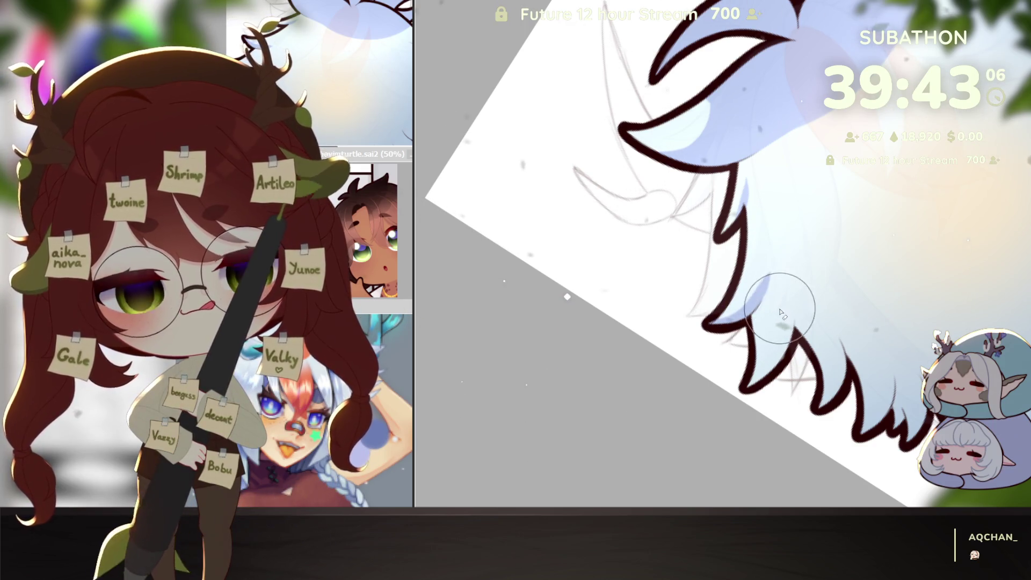
{"action": "left_click_drag", "start_coordinate": [782, 314], "coordinate": [842, 360]}
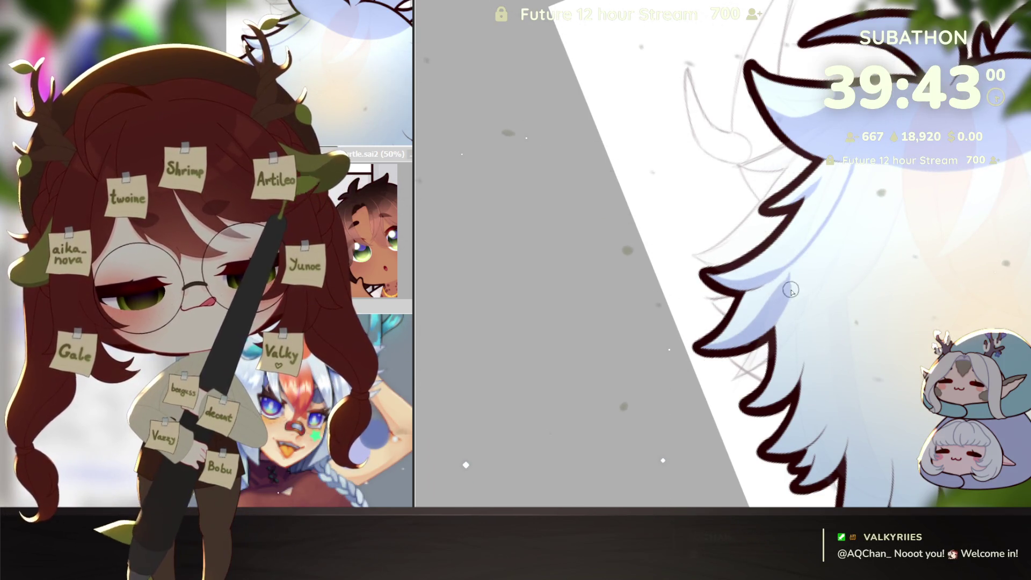
Stroke several darker blue shading strands into the lower hair tufts.
{"action": "mouse_move", "coordinate": [794, 286]}
{"action": "left_mouse_down"}
{"action": "mouse_move", "coordinate": [855, 271]}
{"action": "mouse_move", "coordinate": [774, 353]}
{"action": "mouse_move", "coordinate": [780, 305]}
{"action": "left_mouse_up"}
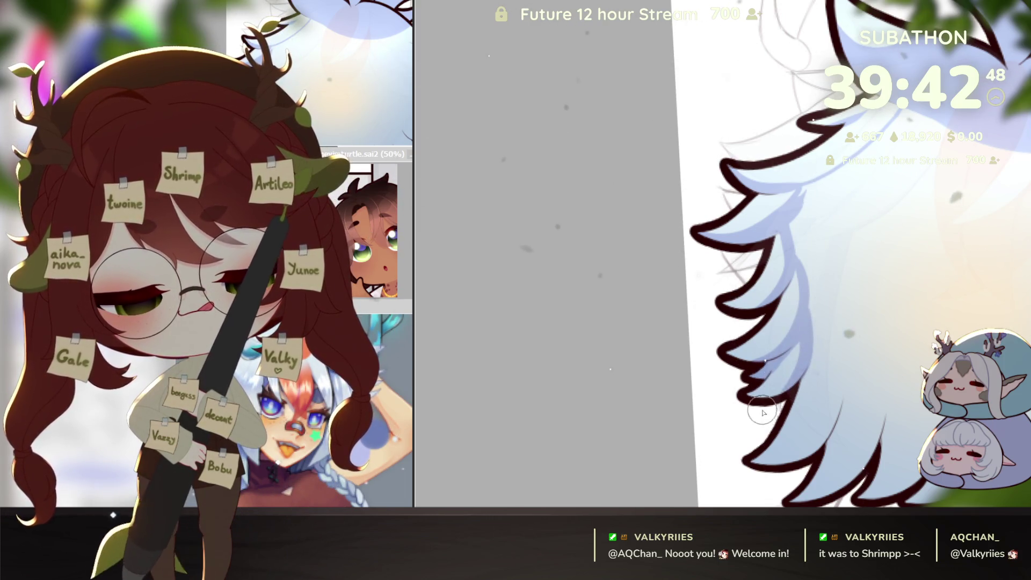
{"action": "left_click_drag", "start_coordinate": [764, 413], "coordinate": [815, 318]}
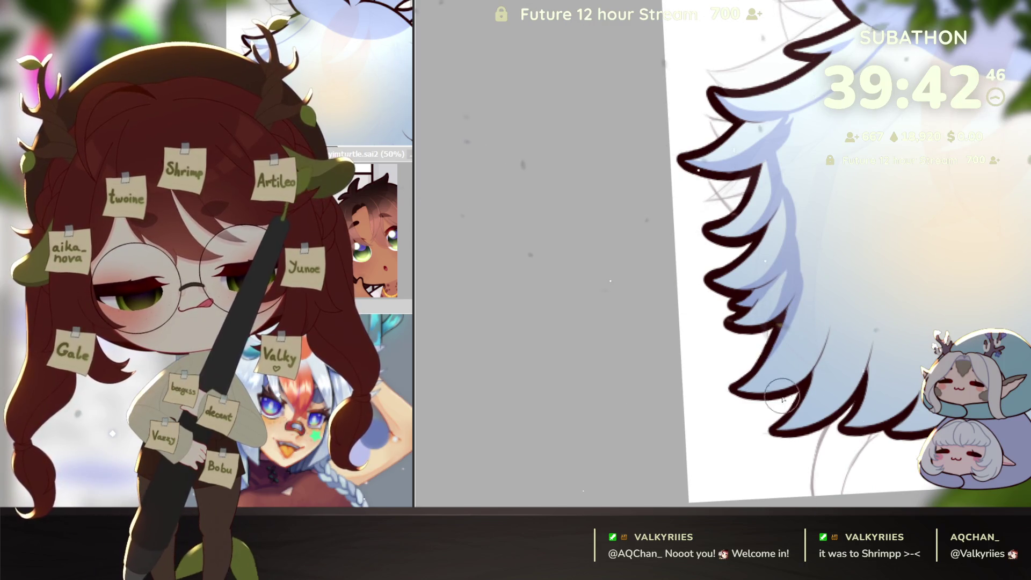
{"action": "left_click_drag", "start_coordinate": [807, 255], "coordinate": [785, 385]}
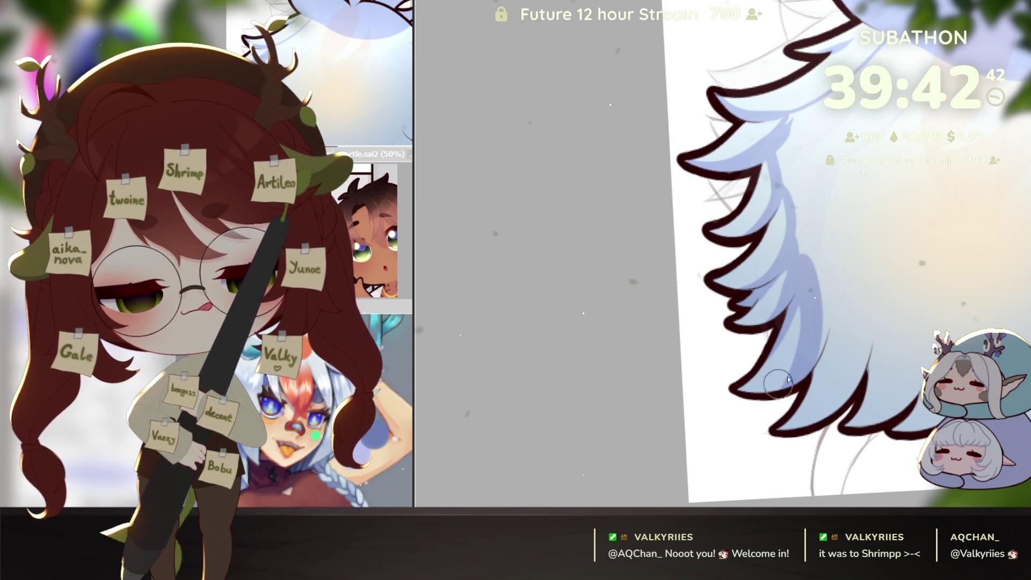
{"action": "left_click_drag", "start_coordinate": [838, 290], "coordinate": [797, 379]}
{"action": "left_click_drag", "start_coordinate": [847, 266], "coordinate": [802, 404]}
{"action": "mouse_move", "coordinate": [850, 315]}
{"action": "left_mouse_down"}
{"action": "mouse_move", "coordinate": [821, 440]}
{"action": "mouse_move", "coordinate": [784, 436]}
{"action": "mouse_move", "coordinate": [799, 407]}
{"action": "left_mouse_up"}
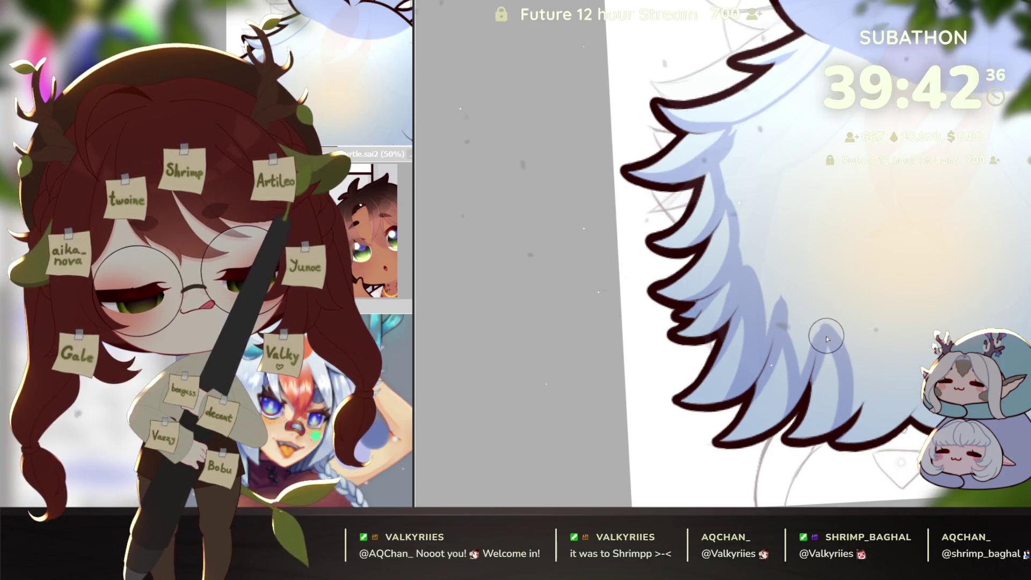
Add more dark blue strands along the lower hair and up its right side.
{"action": "mouse_move", "coordinate": [843, 363]}
{"action": "left_mouse_down"}
{"action": "mouse_move", "coordinate": [828, 400]}
{"action": "mouse_move", "coordinate": [848, 405]}
{"action": "mouse_move", "coordinate": [799, 371]}
{"action": "left_mouse_up"}
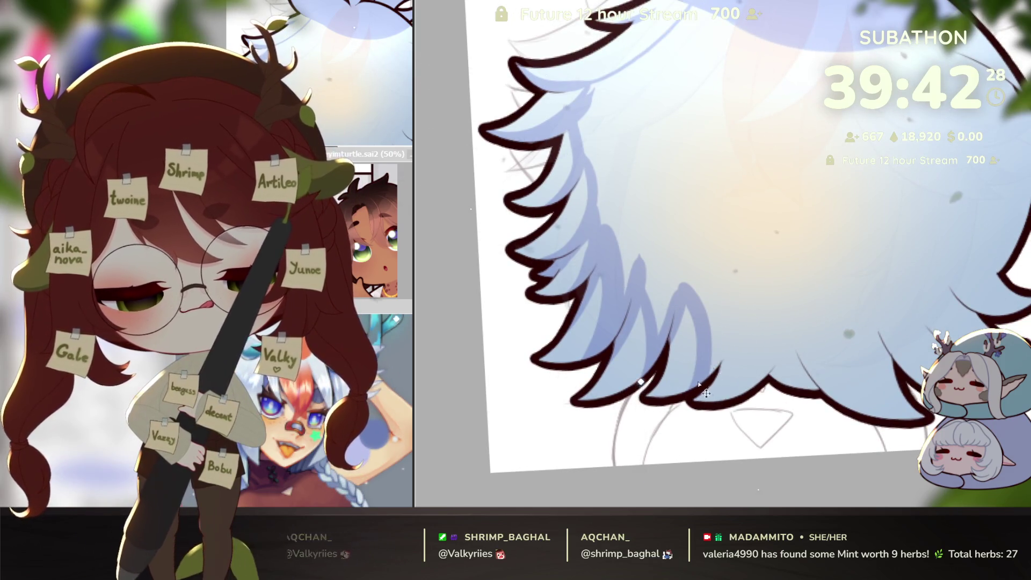
{"action": "mouse_move", "coordinate": [725, 303]}
{"action": "left_mouse_down"}
{"action": "mouse_move", "coordinate": [778, 366]}
{"action": "mouse_move", "coordinate": [850, 278]}
{"action": "left_mouse_up"}
{"action": "left_click_drag", "start_coordinate": [814, 383], "coordinate": [869, 262]}
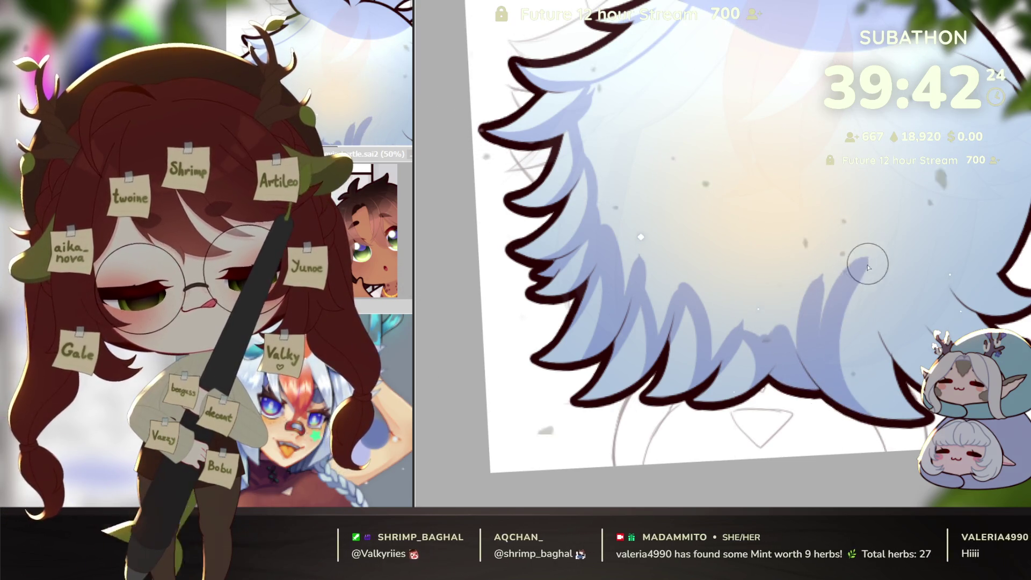
{"action": "scroll", "coordinate": [870, 260], "scroll_direction": "up", "scroll_amount": 2}
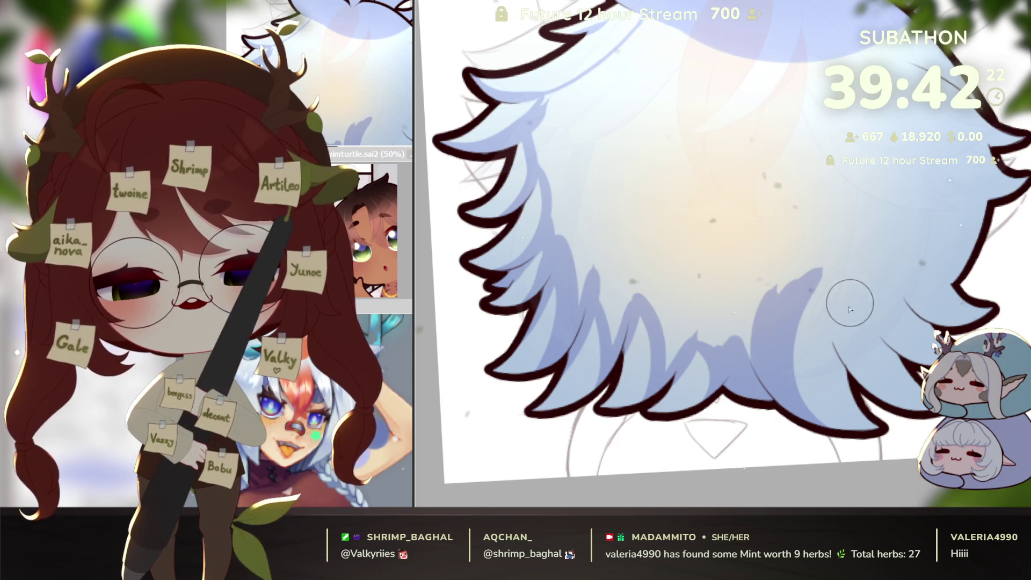
{"action": "left_click_drag", "start_coordinate": [919, 416], "coordinate": [872, 410]}
{"action": "left_click_drag", "start_coordinate": [814, 379], "coordinate": [806, 251]}
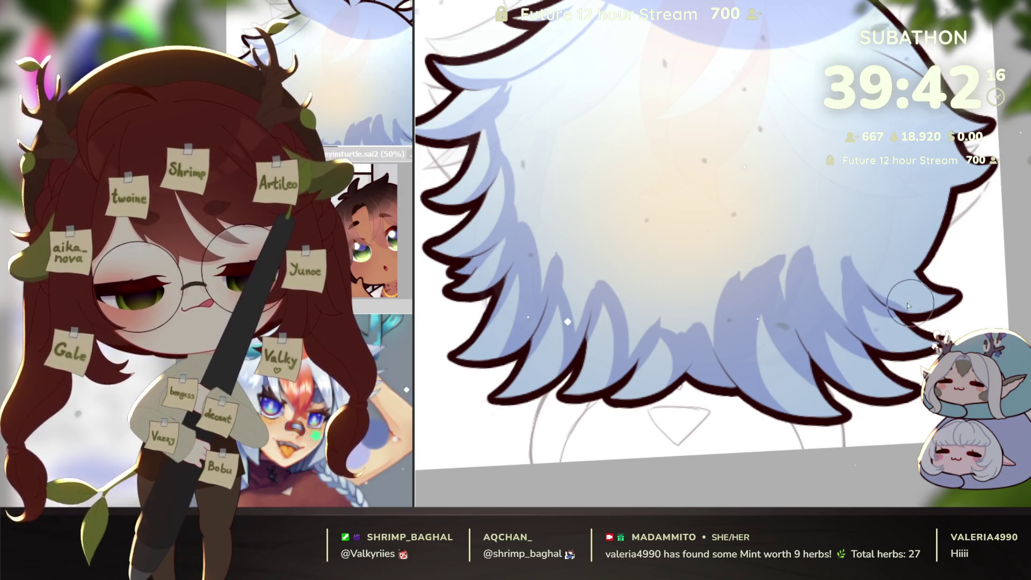
{"action": "left_click_drag", "start_coordinate": [848, 262], "coordinate": [891, 181]}
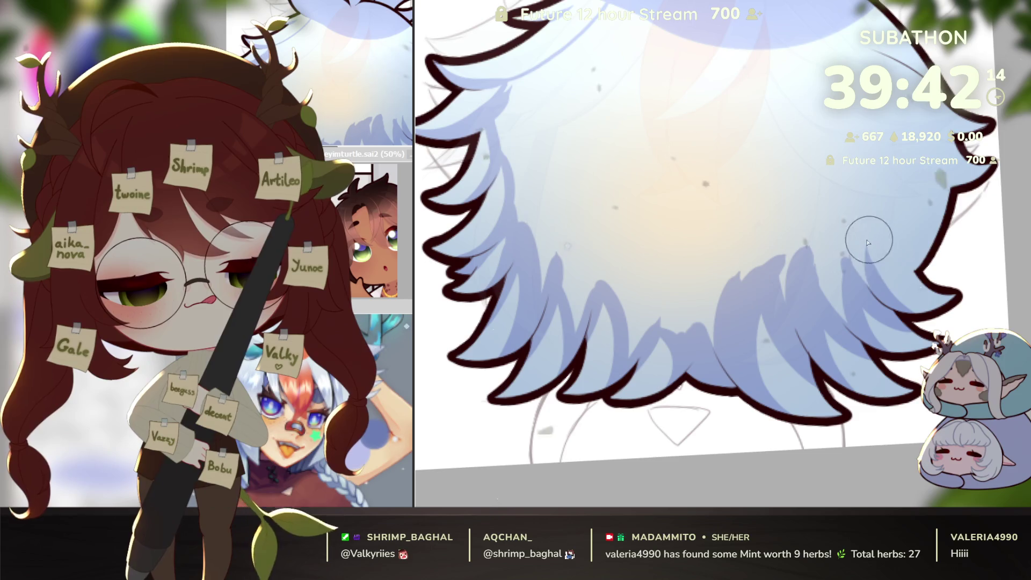
{"action": "left_click_drag", "start_coordinate": [968, 258], "coordinate": [911, 330]}
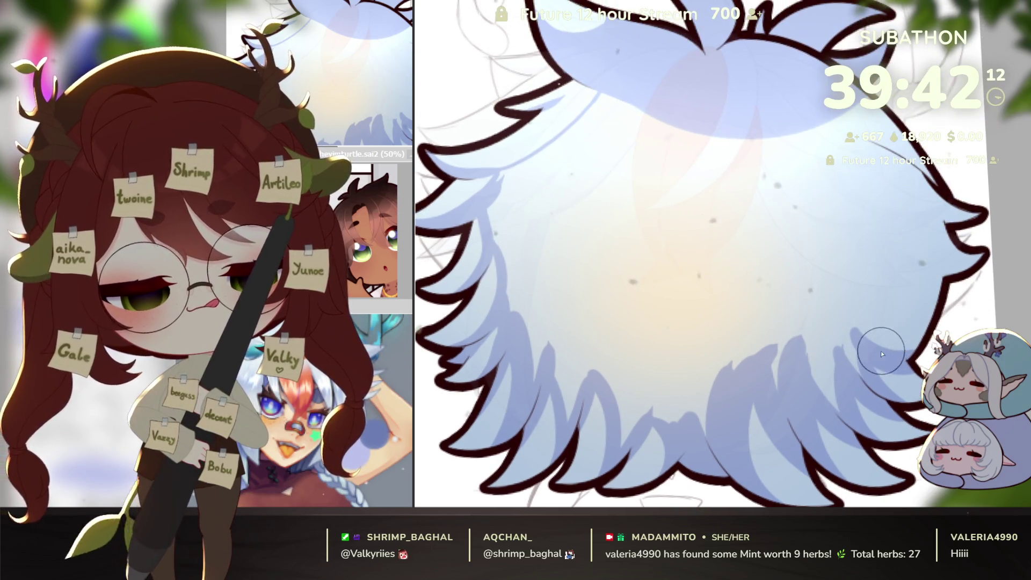
{"action": "left_click_drag", "start_coordinate": [1014, 246], "coordinate": [927, 310]}
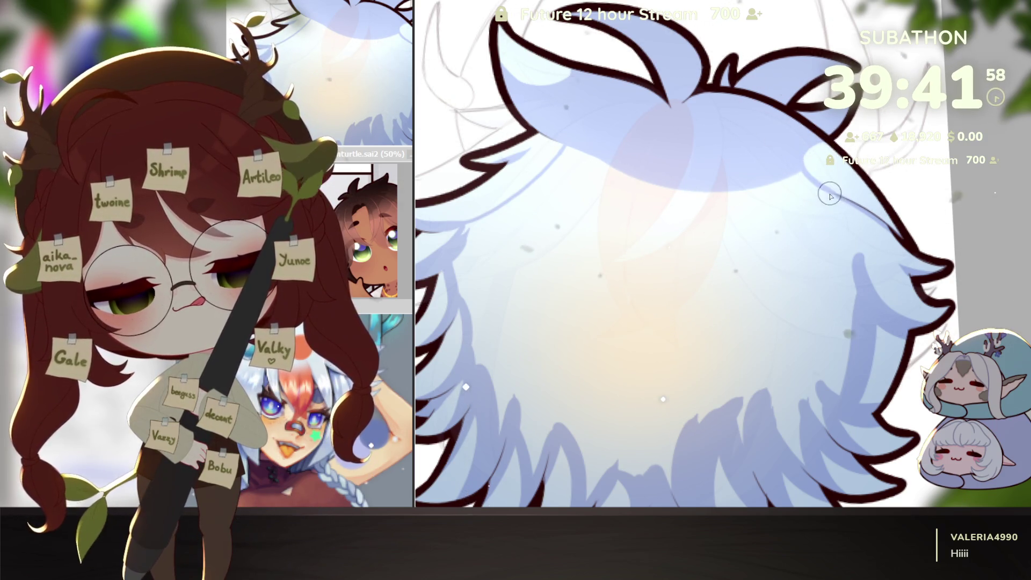
{"action": "left_click", "coordinate": [663, 370]}
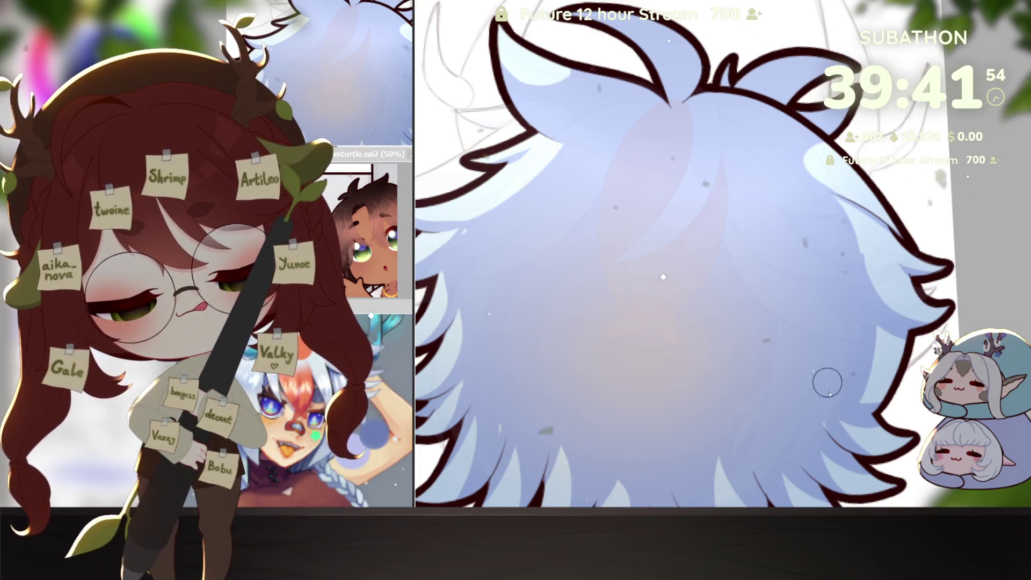
{"action": "left_click_drag", "start_coordinate": [825, 373], "coordinate": [905, 337]}
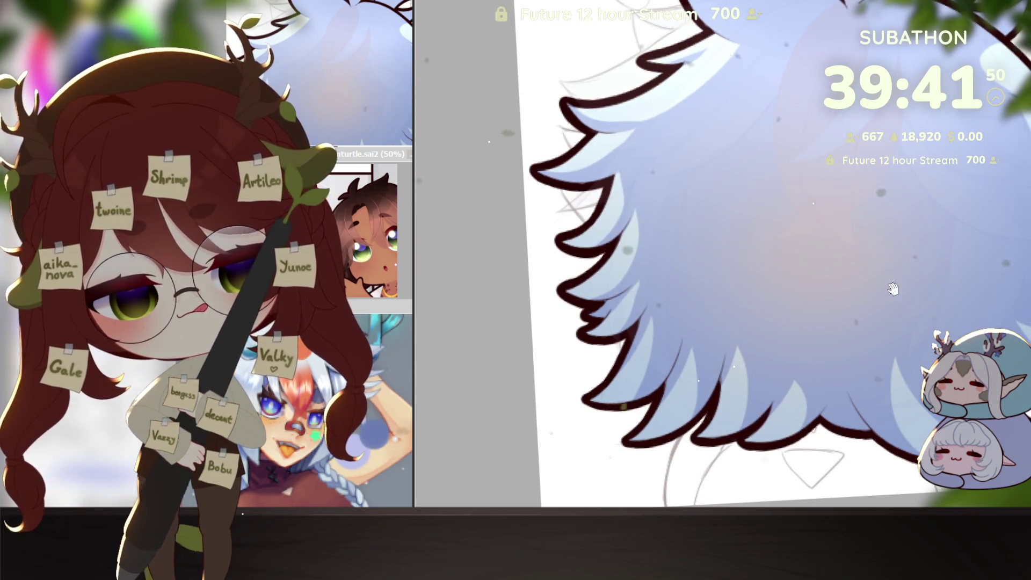
{"action": "scroll", "coordinate": [880, 284], "scroll_direction": "down", "scroll_amount": 2}
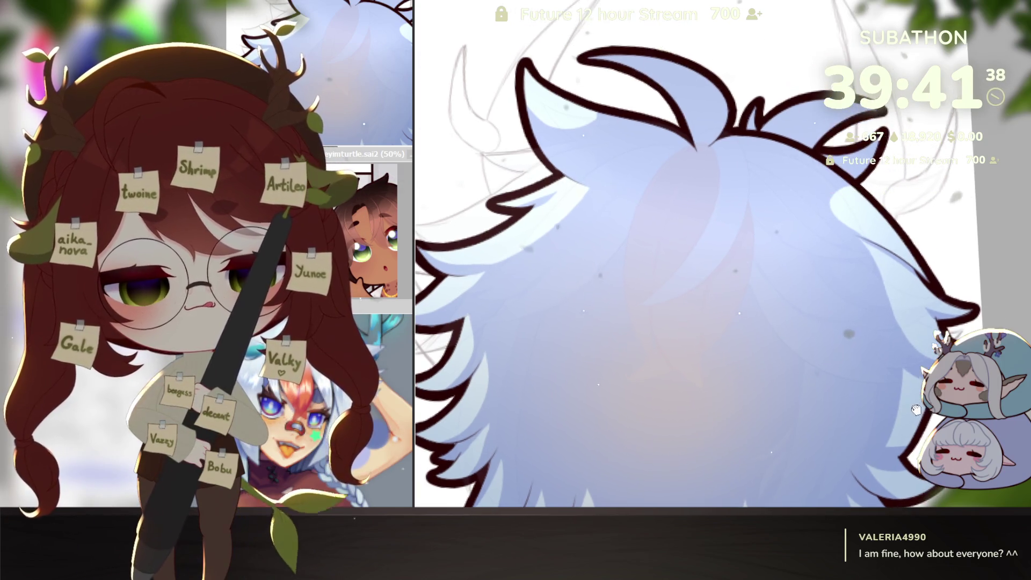
{"action": "scroll", "coordinate": [998, 300], "scroll_direction": "down", "scroll_amount": 3}
{"action": "key", "text": "Delete"}
{"action": "key", "text": "Delete"}
{"action": "key", "text": "Delete"}
{"action": "key", "text": "End"}
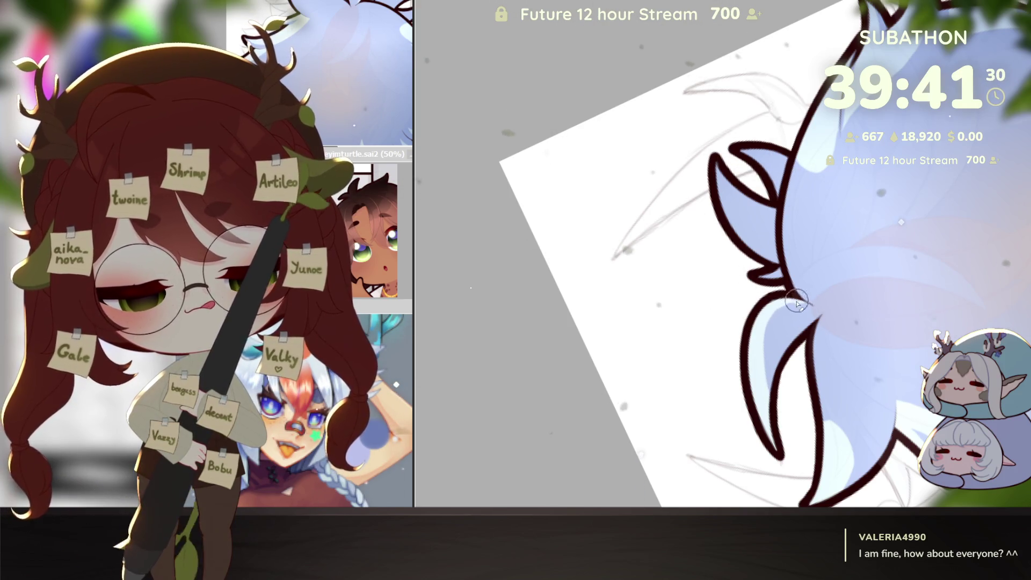
{"action": "scroll", "coordinate": [799, 425], "scroll_direction": "up", "scroll_amount": 2}
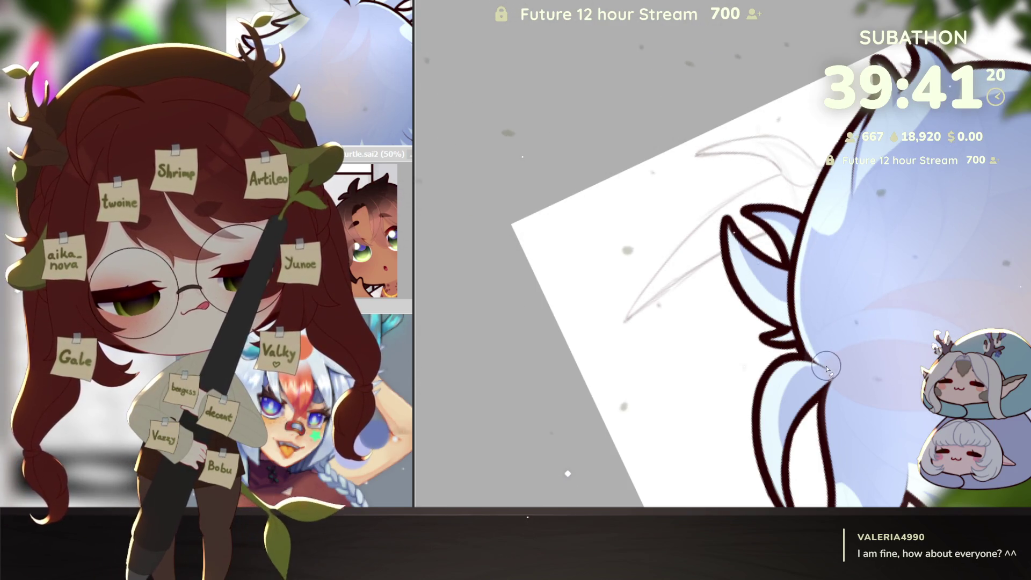
Frame the whole hair and add short touch-up strokes to two lower strands, then hide the hair layer.
{"action": "mouse_move", "coordinate": [797, 276]}
{"action": "left_mouse_down"}
{"action": "mouse_move", "coordinate": [784, 223]}
{"action": "mouse_move", "coordinate": [848, 241]}
{"action": "left_mouse_up"}
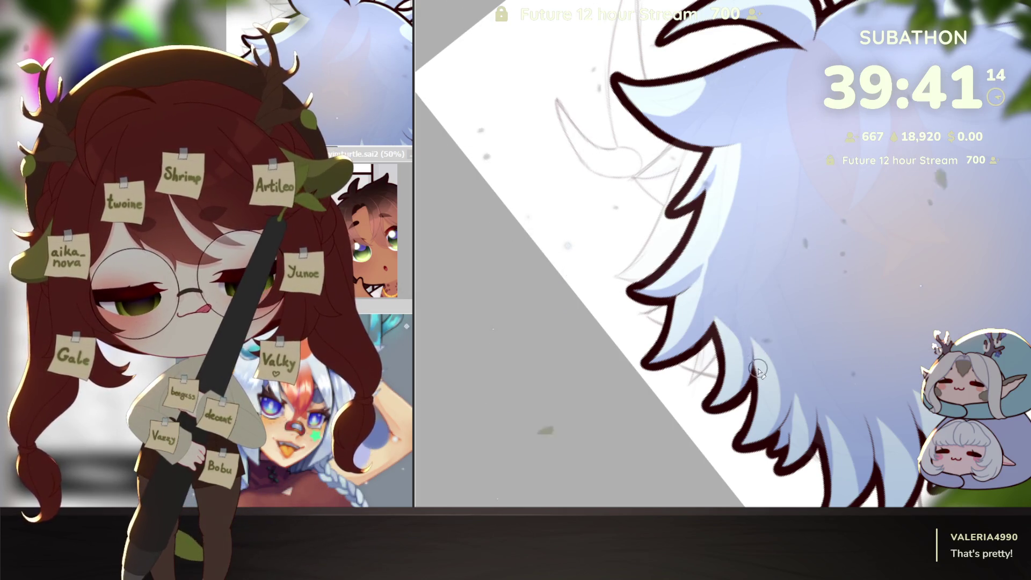
{"action": "left_click_drag", "start_coordinate": [776, 371], "coordinate": [655, 349]}
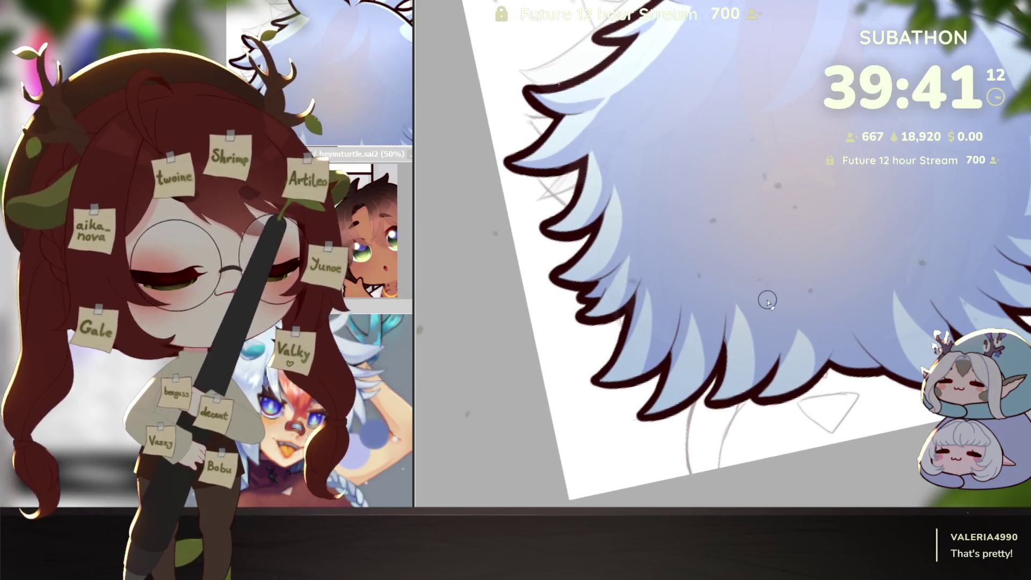
{"action": "scroll", "coordinate": [686, 273], "scroll_direction": "down", "scroll_amount": 2}
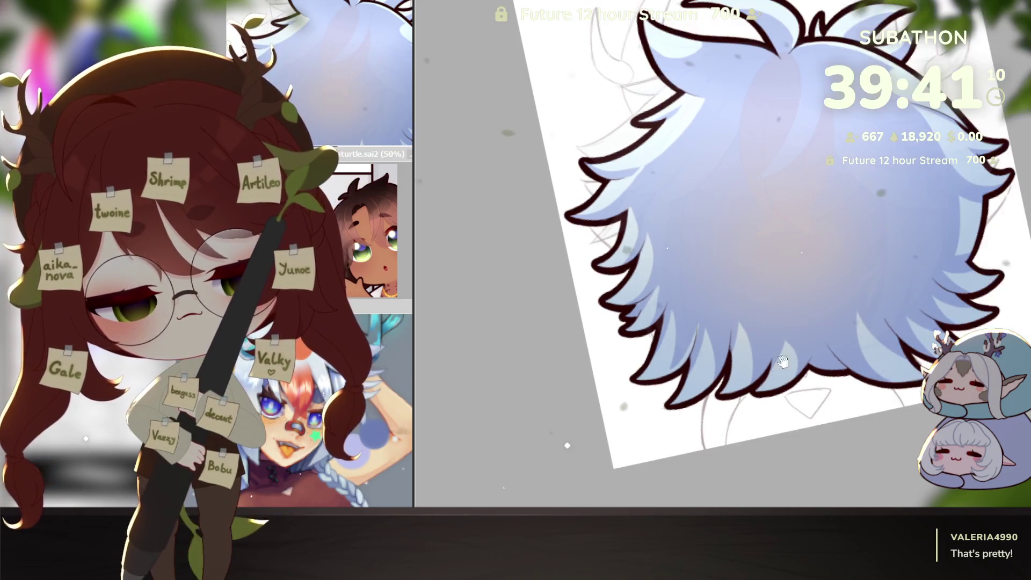
{"action": "left_click_drag", "start_coordinate": [835, 409], "coordinate": [821, 415]}
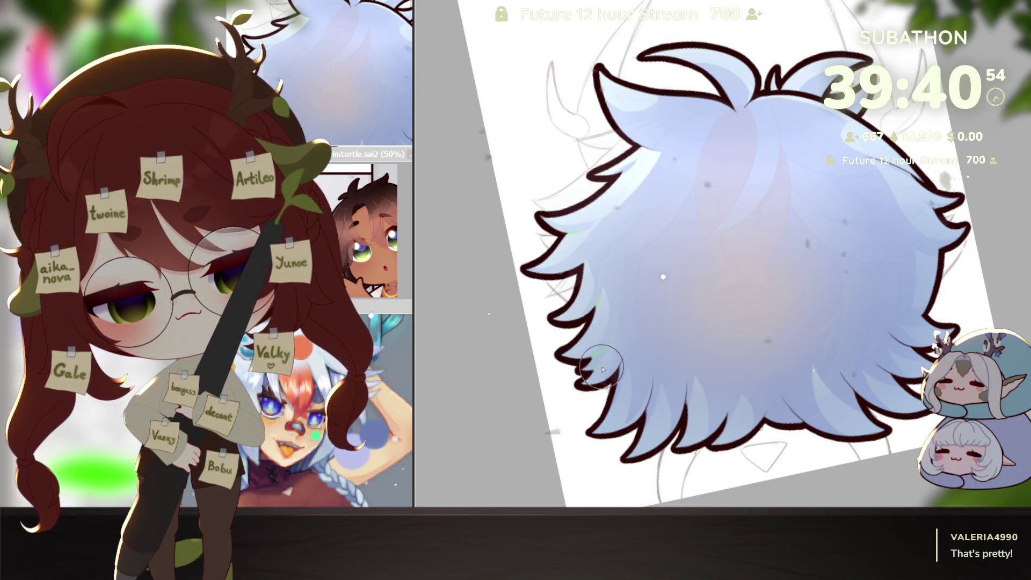
{"action": "mouse_move", "coordinate": [644, 387]}
{"action": "left_mouse_down"}
{"action": "mouse_move", "coordinate": [649, 407]}
{"action": "mouse_move", "coordinate": [687, 397]}
{"action": "left_mouse_up"}
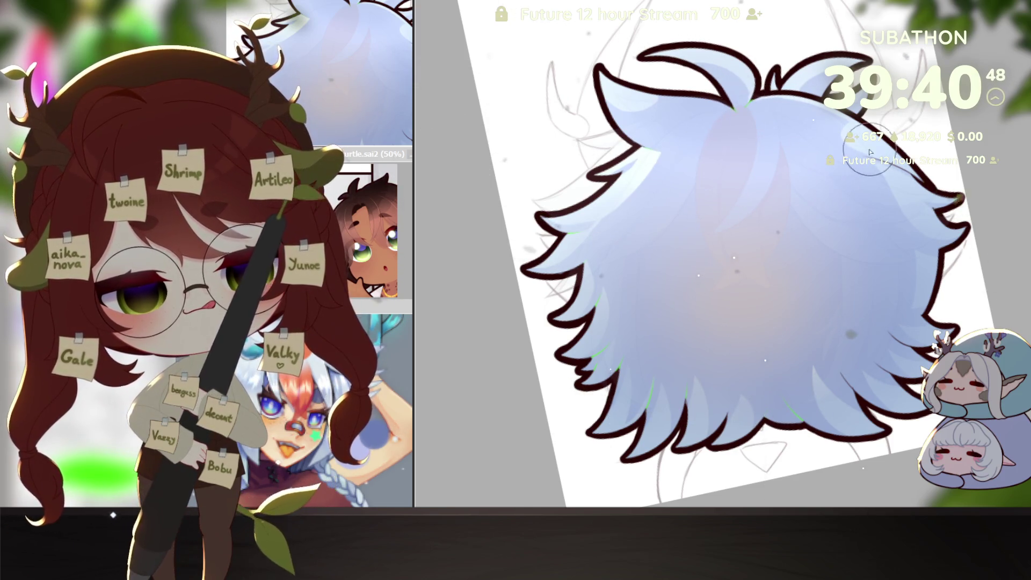
{"action": "left_click_drag", "start_coordinate": [893, 334], "coordinate": [911, 348]}
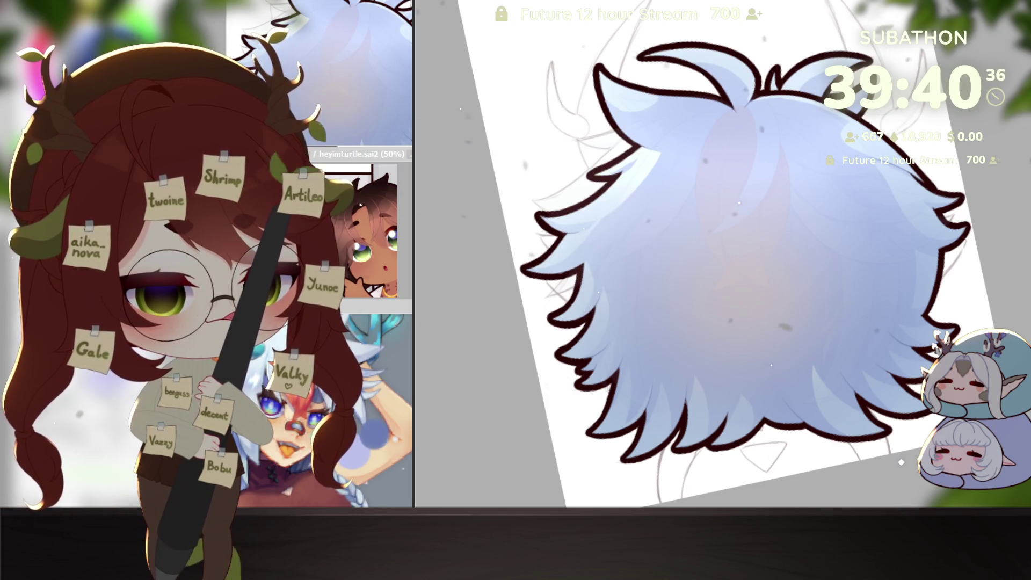
{"action": "key", "text": "ctrl+z"}
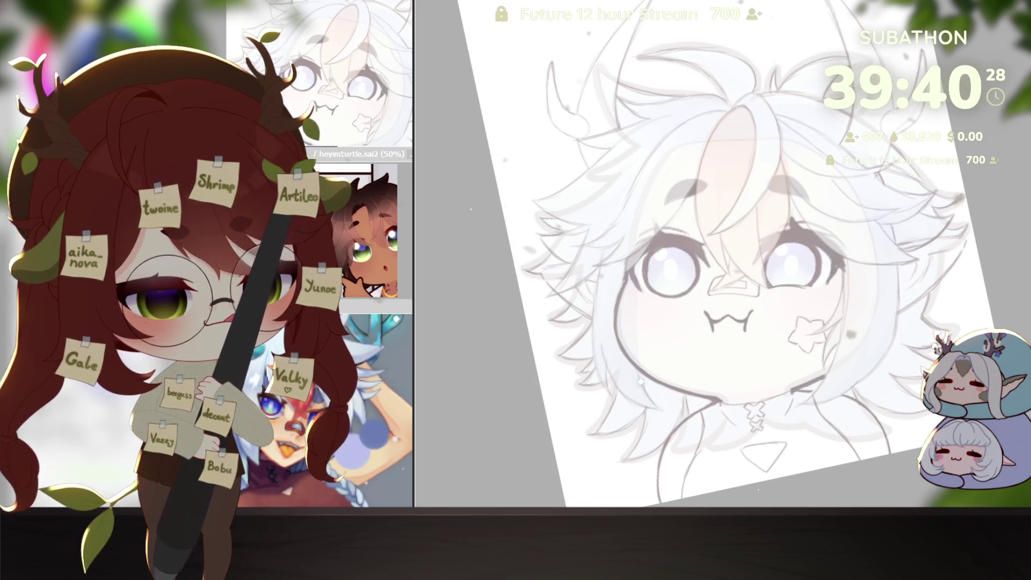
Toggle the hair colouring against the sketch, hide the leftover sketch lines and reset the canvas upright.
{"action": "key", "text": "ctrl+y"}
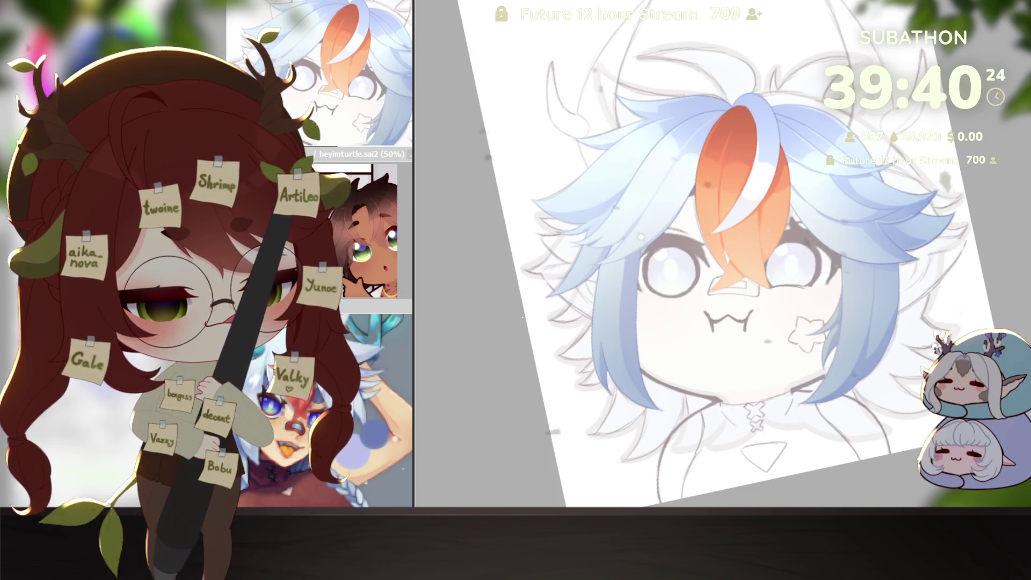
{"action": "key", "text": "ctrl+z"}
{"action": "key", "text": "ctrl+y"}
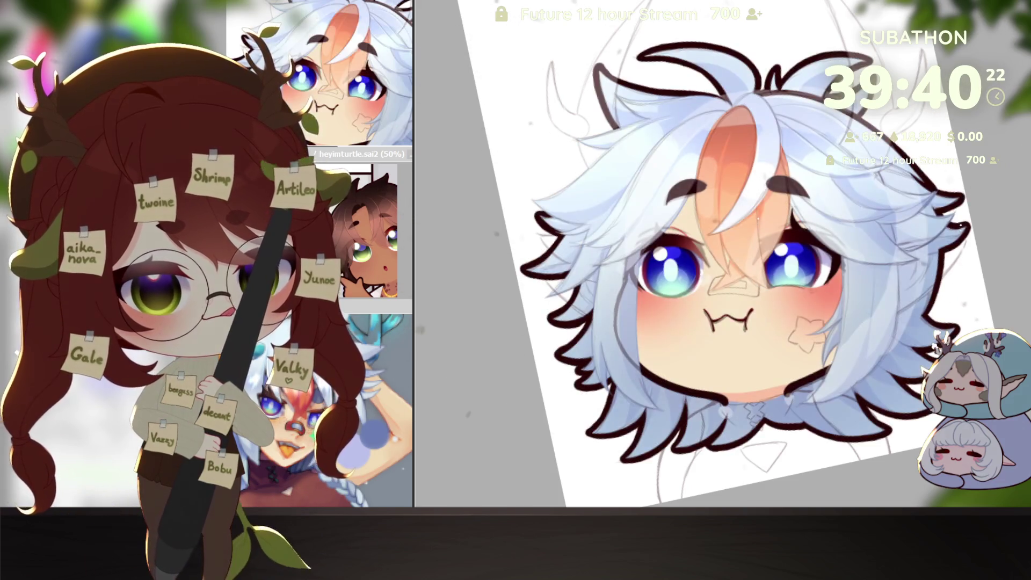
{"action": "scroll", "coordinate": [709, 242], "scroll_direction": "up", "scroll_amount": 2}
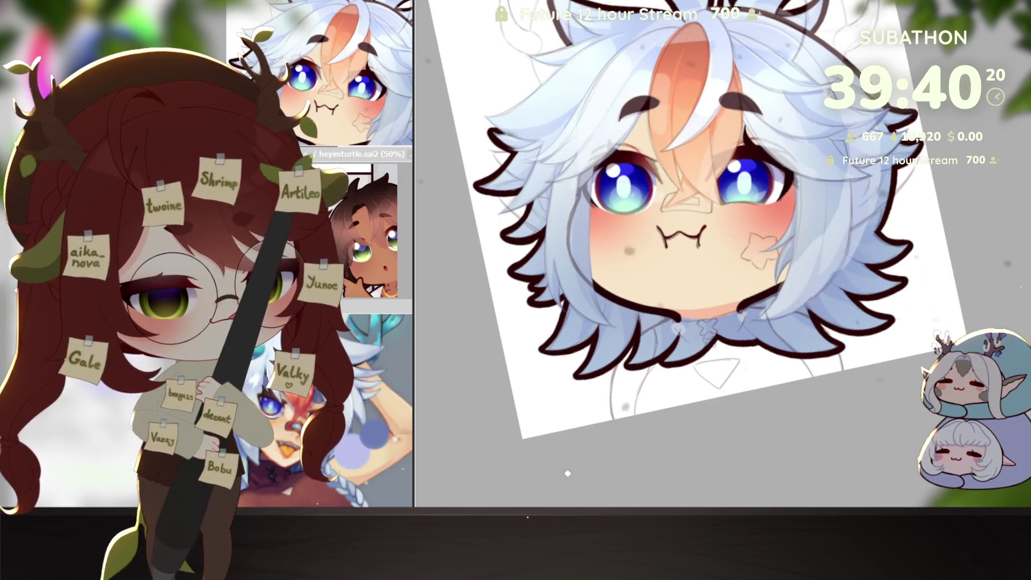
{"action": "key", "text": "ctrl+z"}
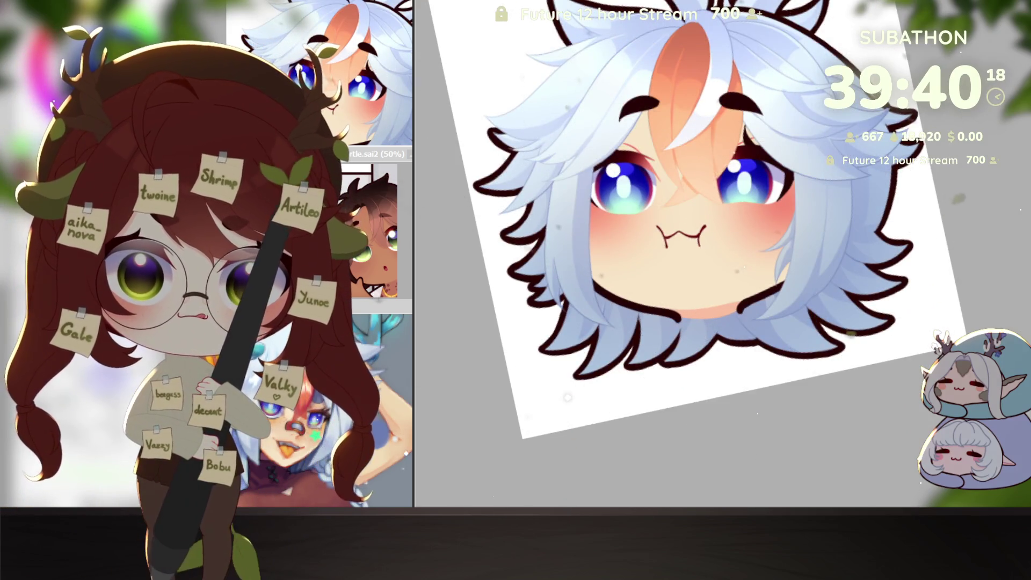
{"action": "key", "text": "Home"}
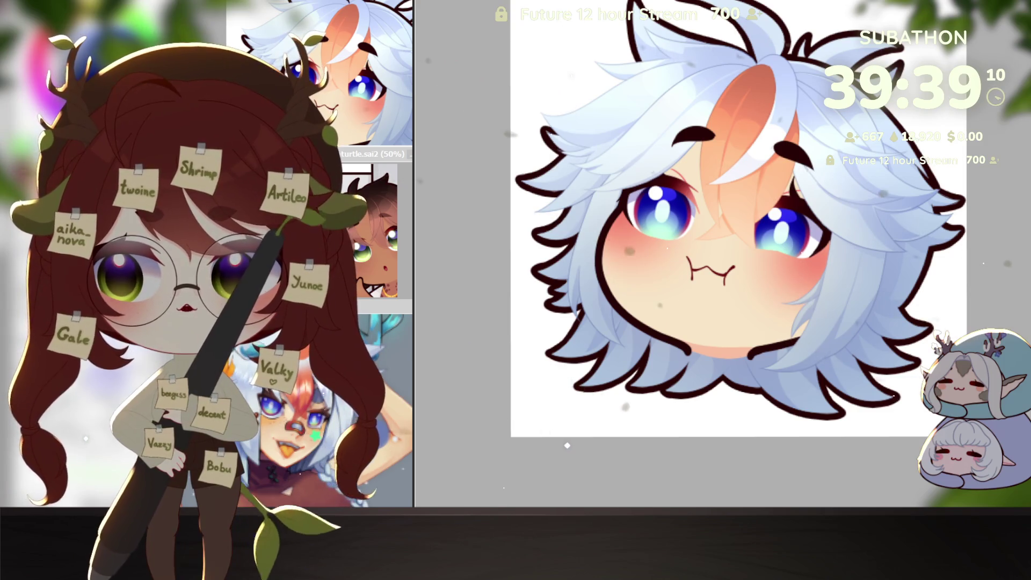
{"action": "left_click_drag", "start_coordinate": [435, 99], "coordinate": [524, 32]}
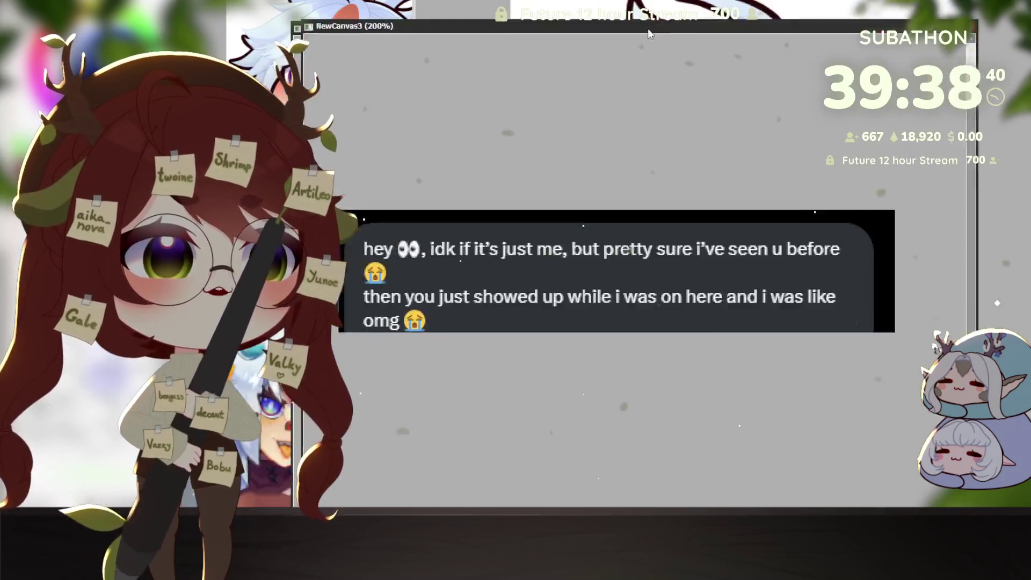
Drag the NewCanvas3 window with the chat message over the workspace.
{"action": "mouse_move", "coordinate": [672, 11]}
{"action": "left_mouse_down"}
{"action": "mouse_move", "coordinate": [689, 32]}
{"action": "mouse_move", "coordinate": [871, 10]}
{"action": "left_mouse_up"}
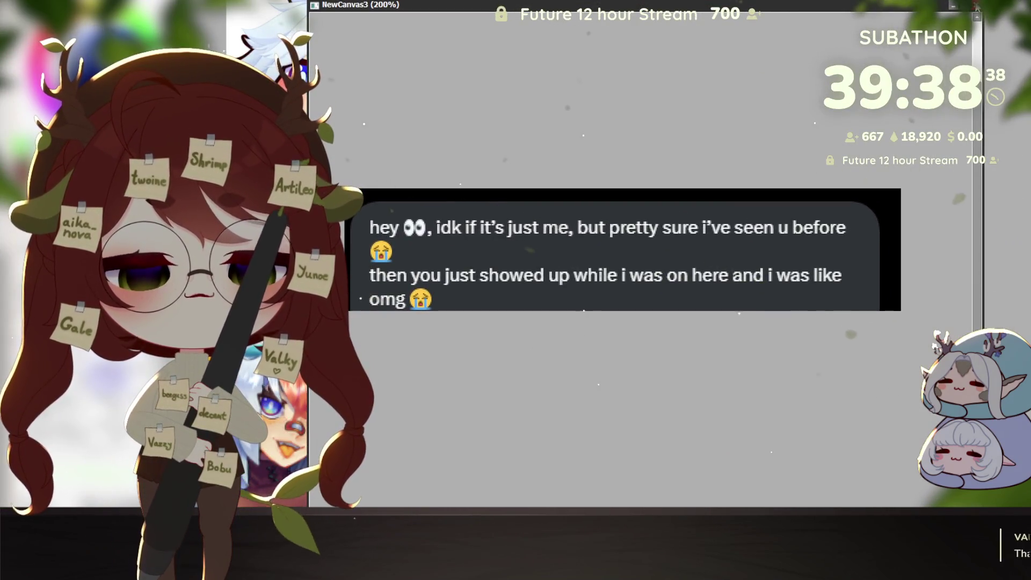
Close the NewCanvas3 chat message window.
{"action": "left_click", "coordinate": [976, 7]}
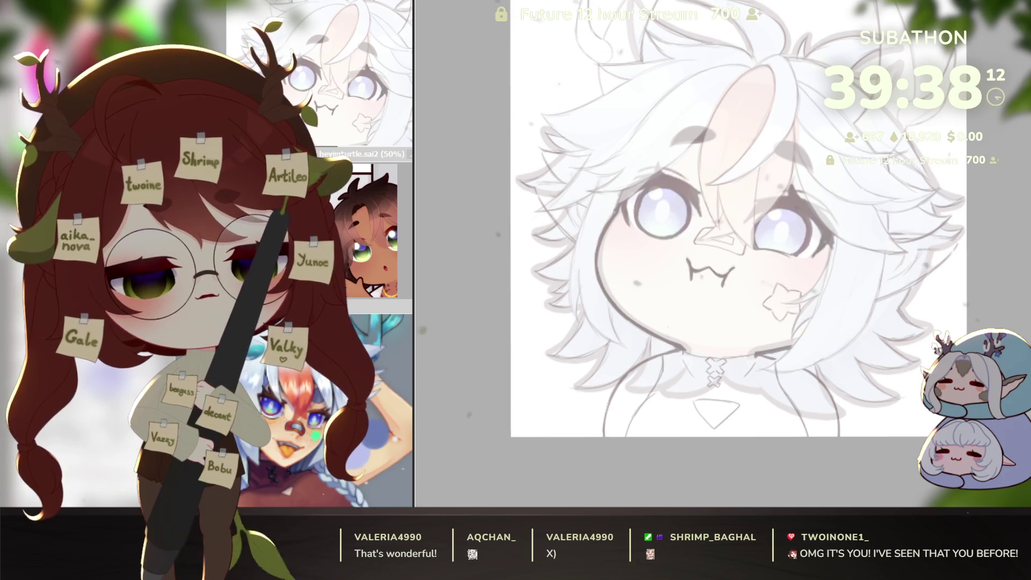
{"action": "scroll", "coordinate": [681, 271], "scroll_direction": "up", "scroll_amount": 2}
{"action": "scroll", "coordinate": [681, 271], "scroll_direction": "up", "scroll_amount": 2}
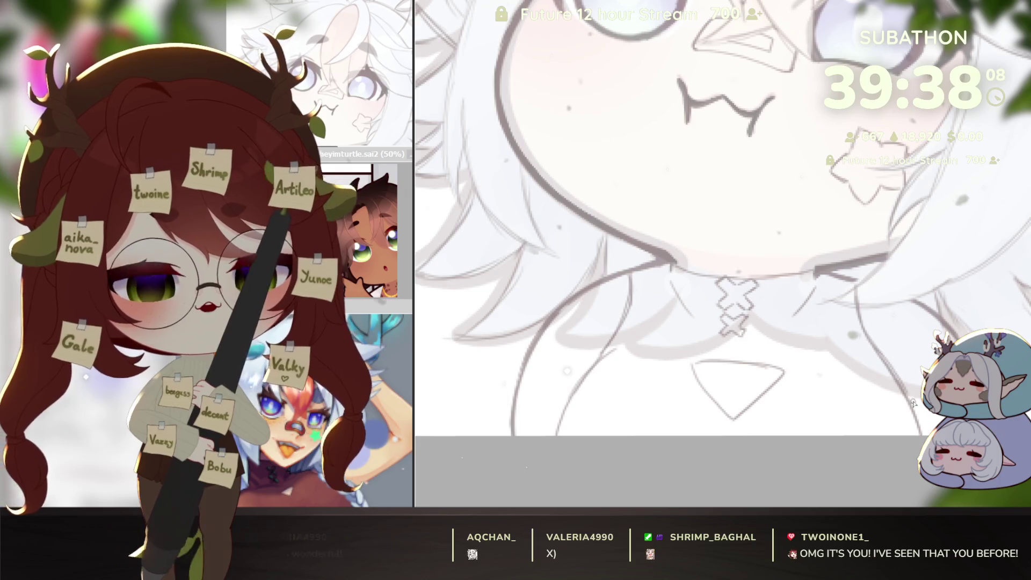
Draw dark lineart strokes along the neckline and neck outline, tilting the view as needed.
{"action": "mouse_move", "coordinate": [686, 267]}
{"action": "left_mouse_down"}
{"action": "mouse_move", "coordinate": [674, 279]}
{"action": "mouse_move", "coordinate": [774, 83]}
{"action": "left_mouse_up"}
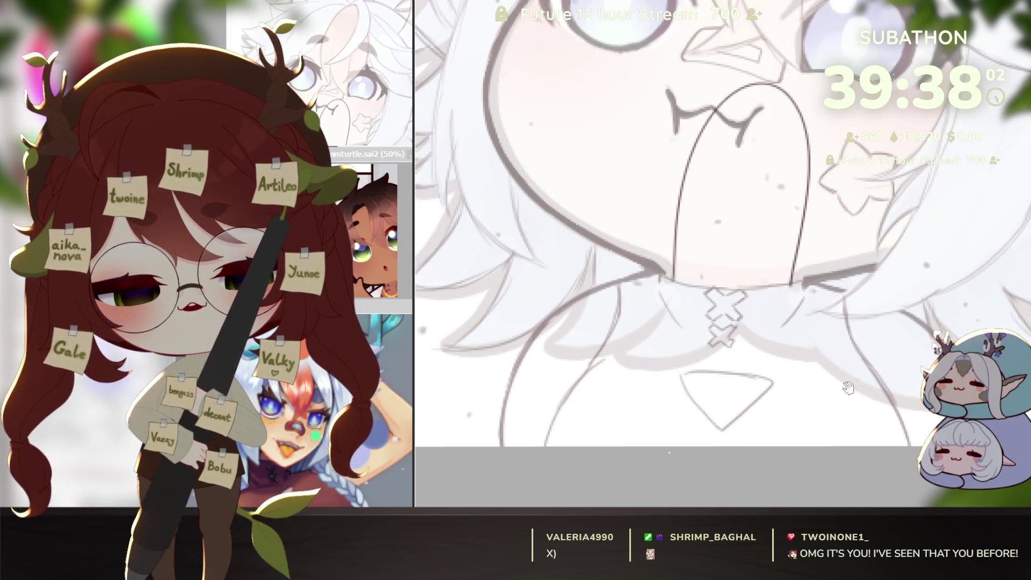
{"action": "left_click_drag", "start_coordinate": [851, 386], "coordinate": [873, 320]}
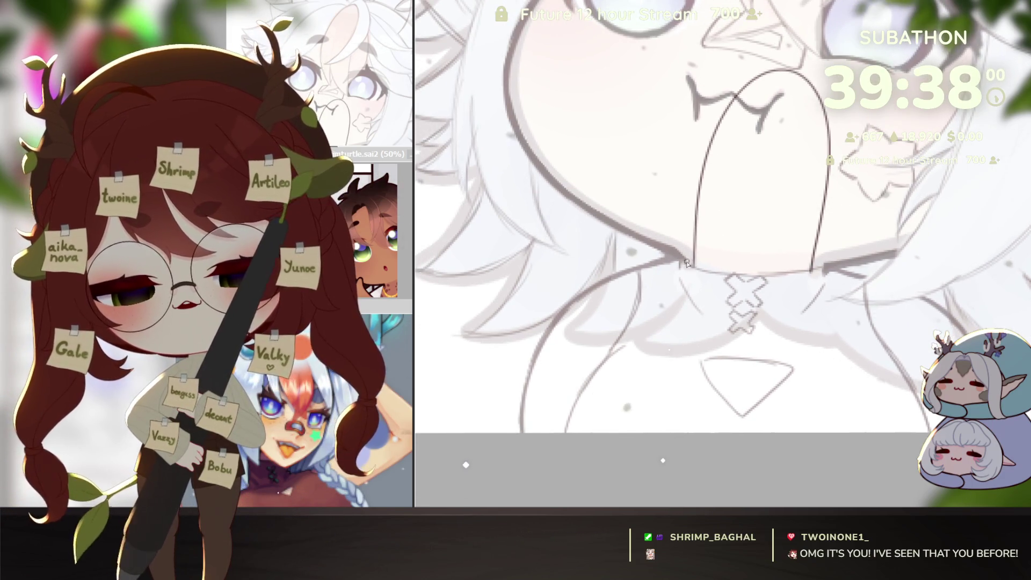
{"action": "left_click_drag", "start_coordinate": [689, 262], "coordinate": [641, 271]}
{"action": "left_click_drag", "start_coordinate": [885, 290], "coordinate": [811, 274]}
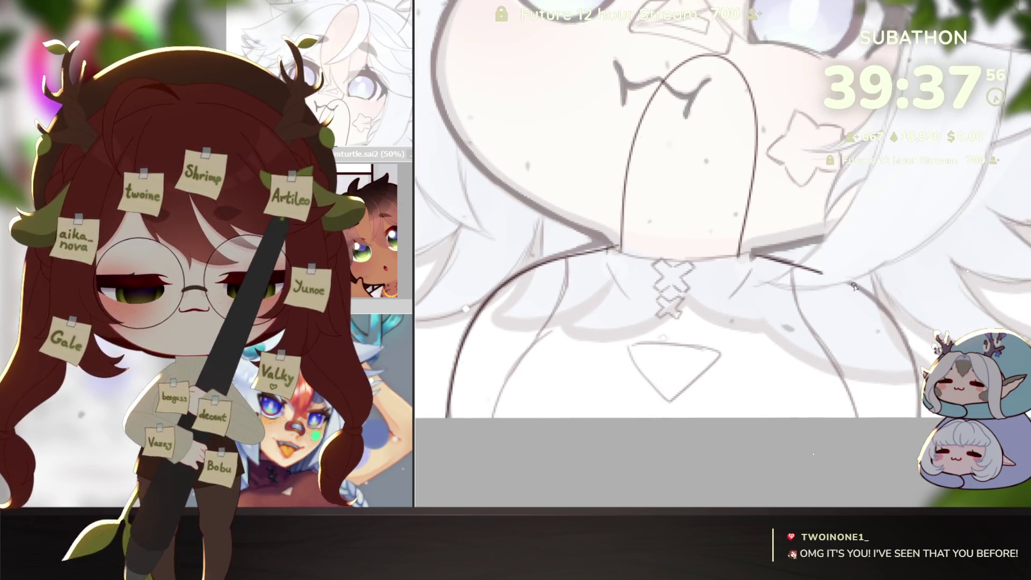
{"action": "left_click_drag", "start_coordinate": [852, 286], "coordinate": [904, 269]}
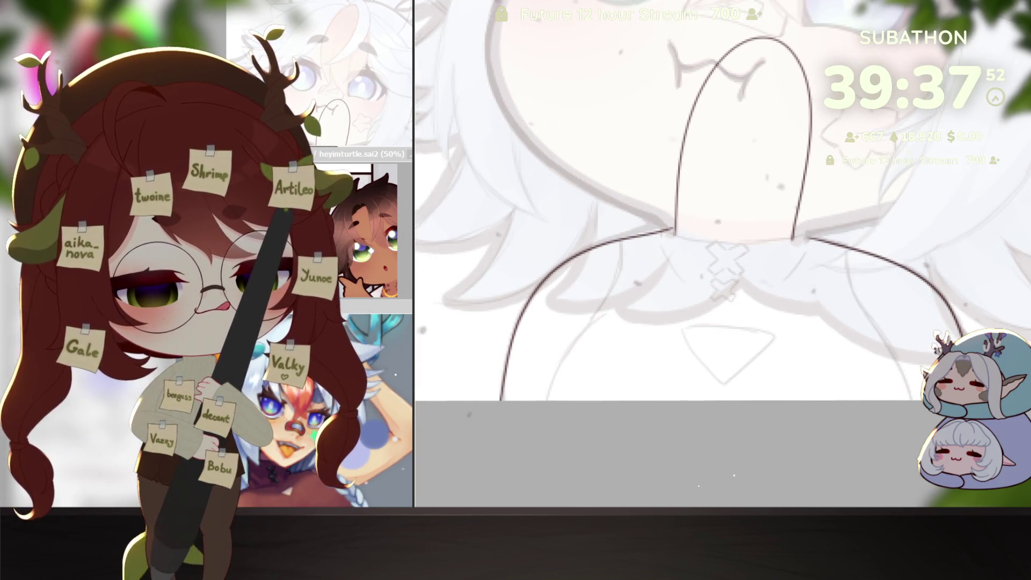
{"action": "left_click_drag", "start_coordinate": [913, 393], "coordinate": [698, 182]}
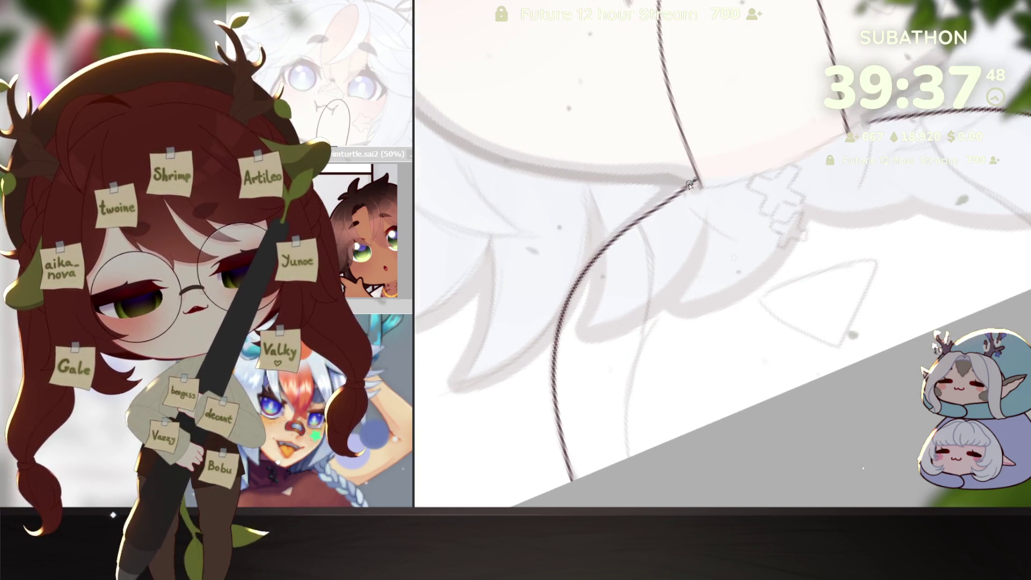
{"action": "left_click_drag", "start_coordinate": [725, 233], "coordinate": [789, 345]}
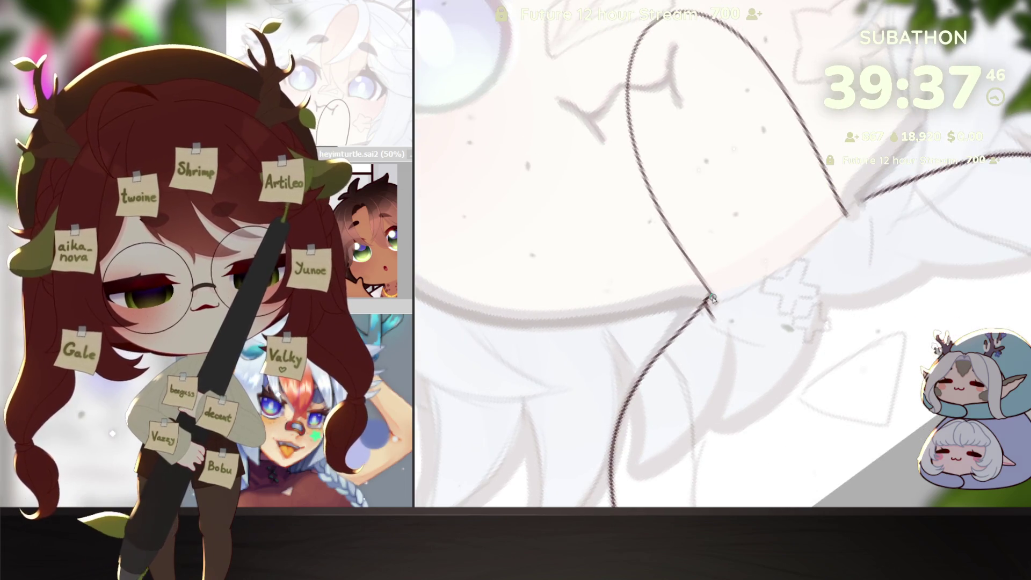
{"action": "left_click_drag", "start_coordinate": [710, 299], "coordinate": [850, 207]}
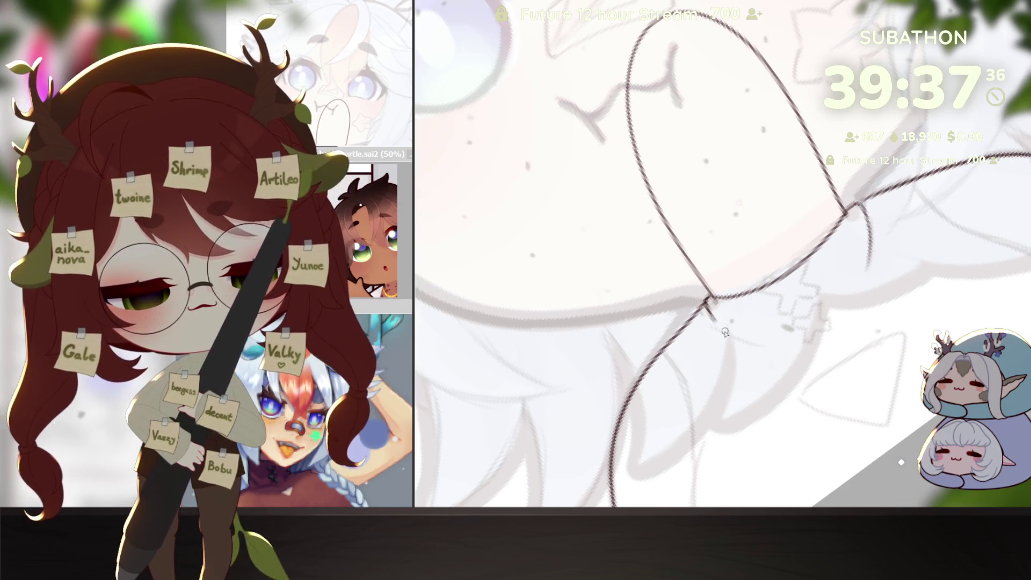
{"action": "scroll", "coordinate": [723, 330], "scroll_direction": "down", "scroll_amount": 3}
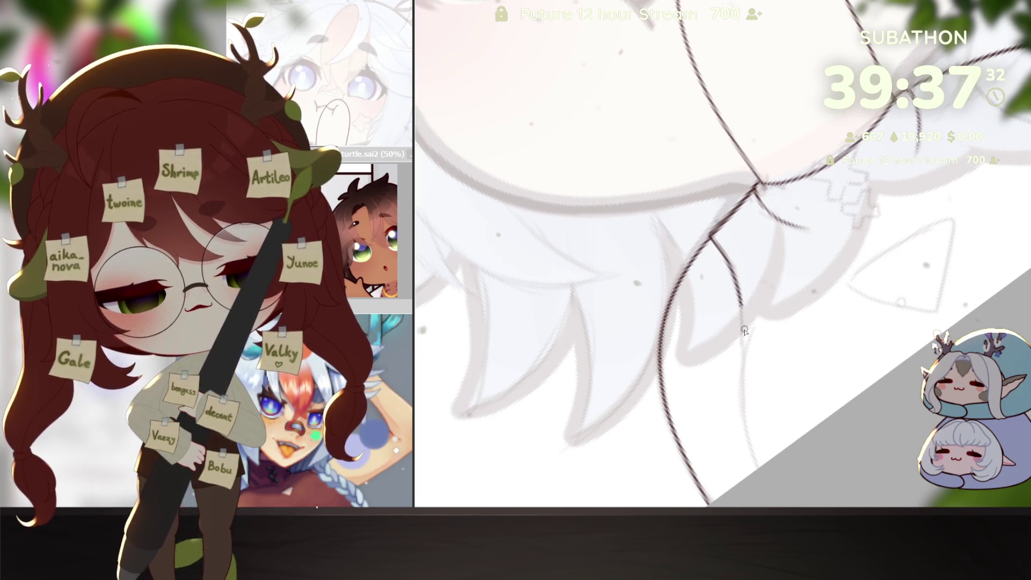
{"action": "scroll", "coordinate": [746, 328], "scroll_direction": "up", "scroll_amount": 2}
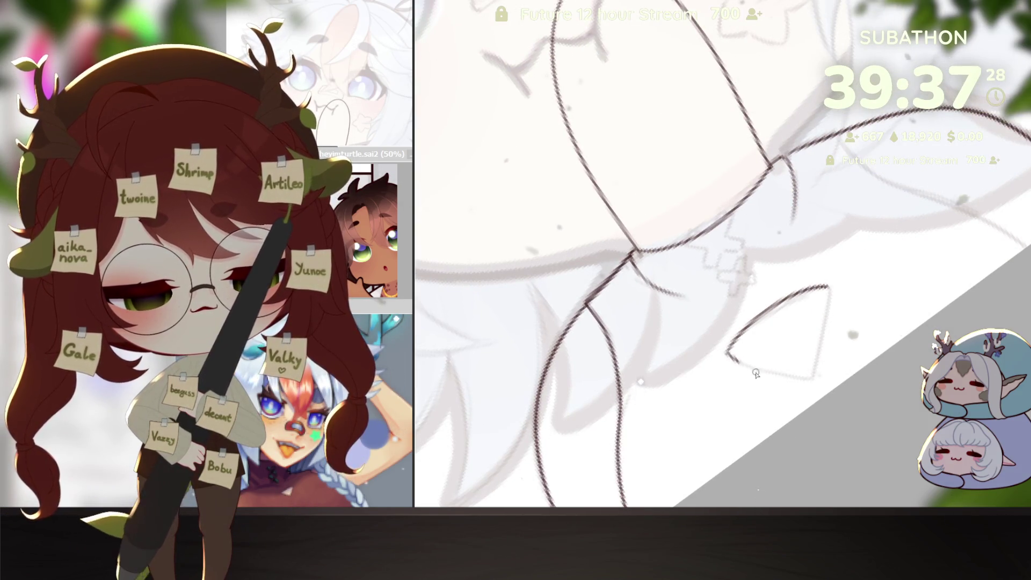
Turn the canvas back upright and enlarge the neck and shoulder lineart.
{"action": "mouse_move", "coordinate": [819, 368]}
{"action": "left_mouse_down"}
{"action": "mouse_move", "coordinate": [826, 341]}
{"action": "mouse_move", "coordinate": [735, 337]}
{"action": "left_mouse_up"}
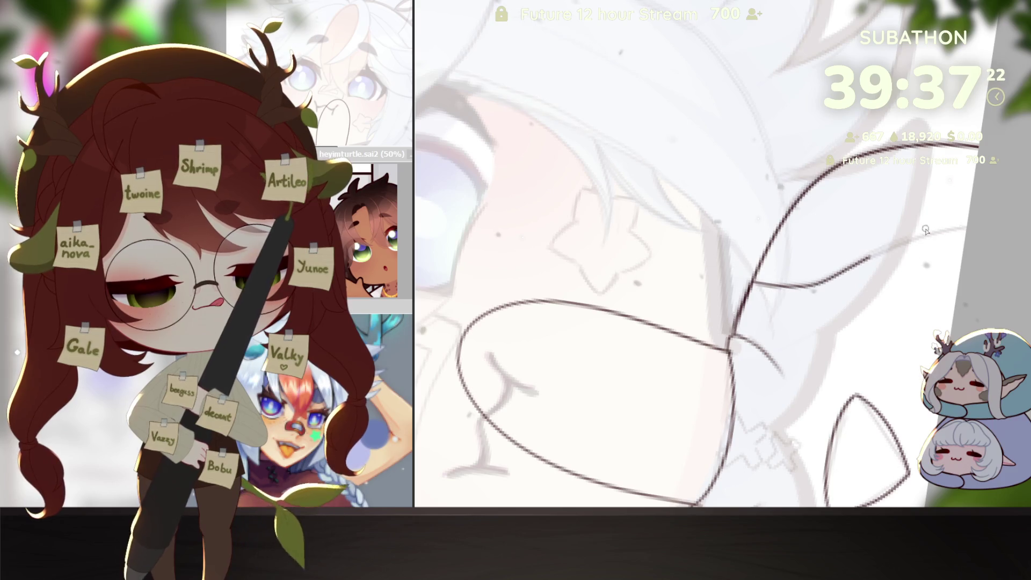
{"action": "left_click_drag", "start_coordinate": [805, 288], "coordinate": [568, 493]}
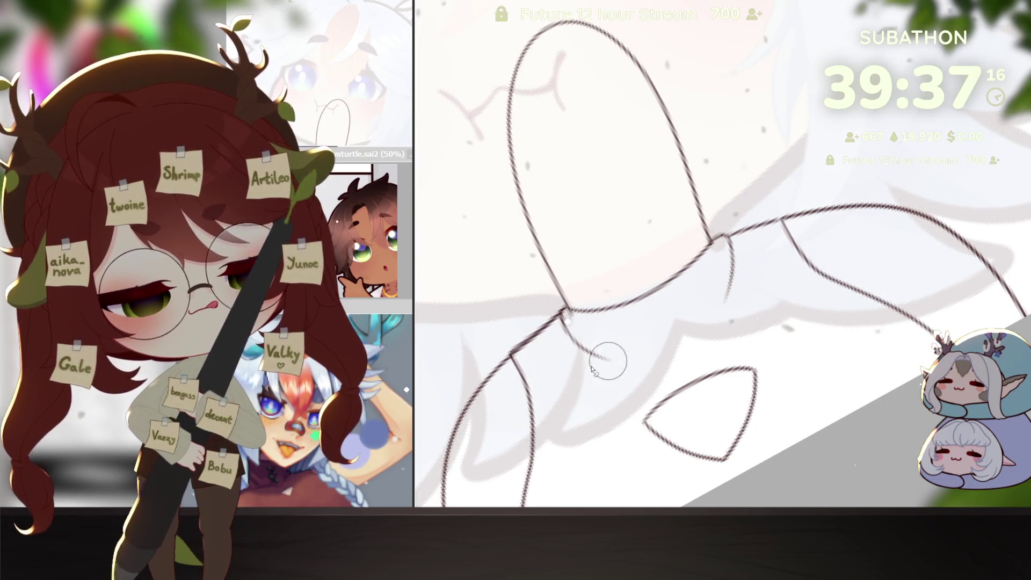
{"action": "mouse_move", "coordinate": [805, 381]}
{"action": "left_mouse_down"}
{"action": "mouse_move", "coordinate": [889, 420]}
{"action": "mouse_move", "coordinate": [567, 465]}
{"action": "left_mouse_up"}
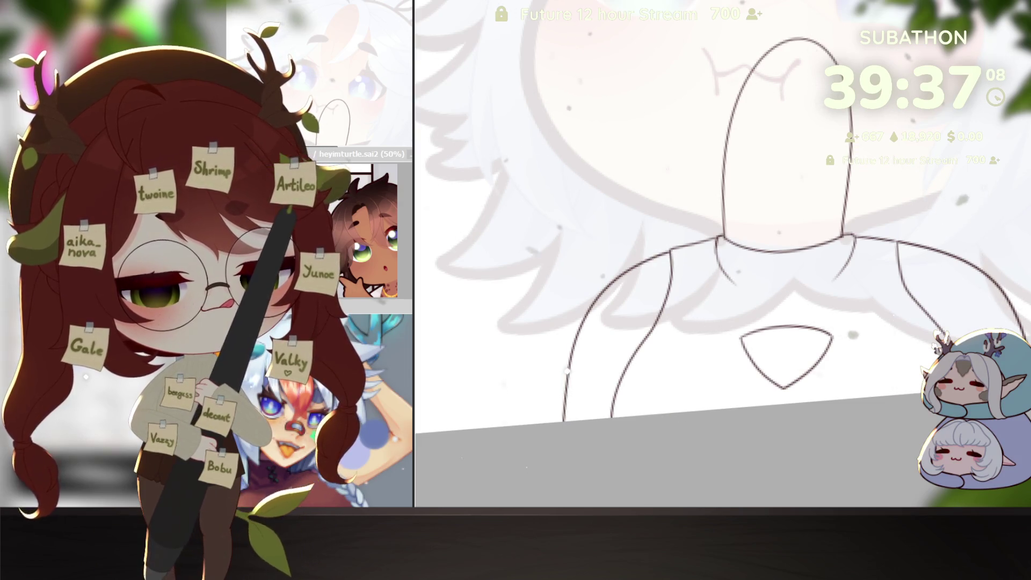
Invert the selection onto the figure and fill the neck and shoulders with skin tone.
{"action": "key", "text": "ctrl+i"}
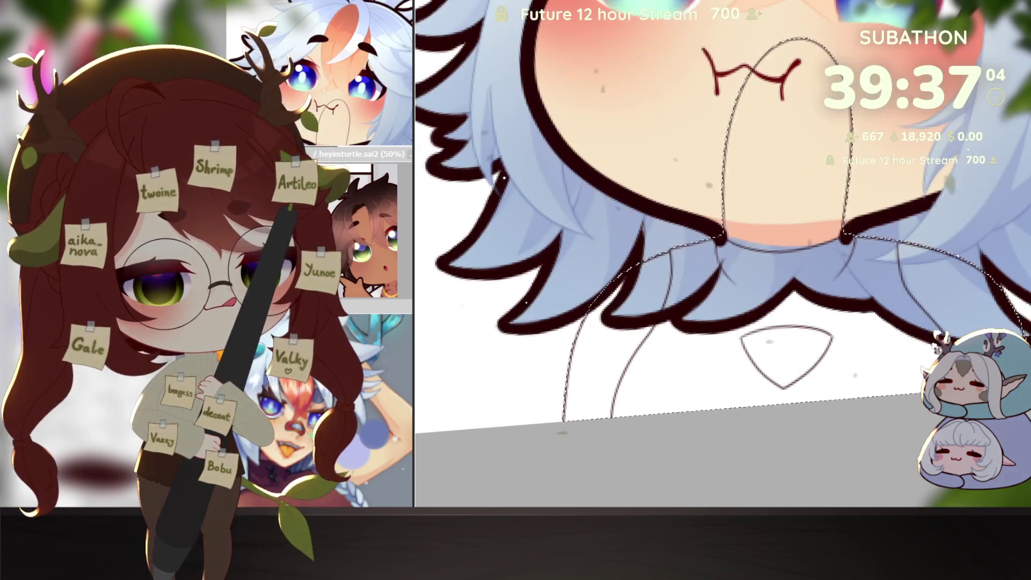
{"action": "key", "text": "ctrl+f"}
{"action": "key", "text": "ctrl+d"}
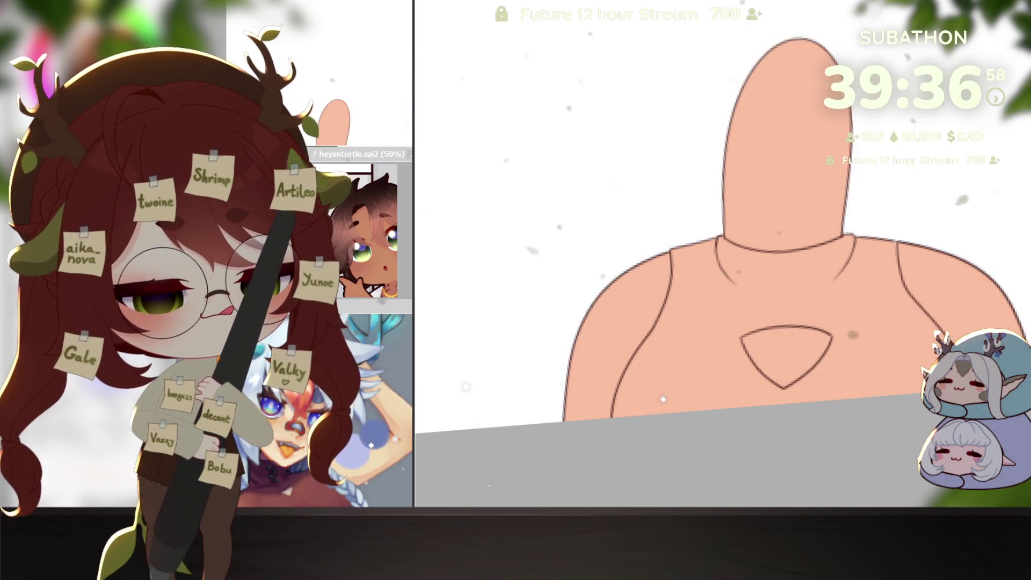
Magic-wand the torso region, fill it dark maroon and start soft dark shading on the top.
{"action": "left_click", "coordinate": [807, 360]}
{"action": "left_click", "coordinate": [710, 323]}
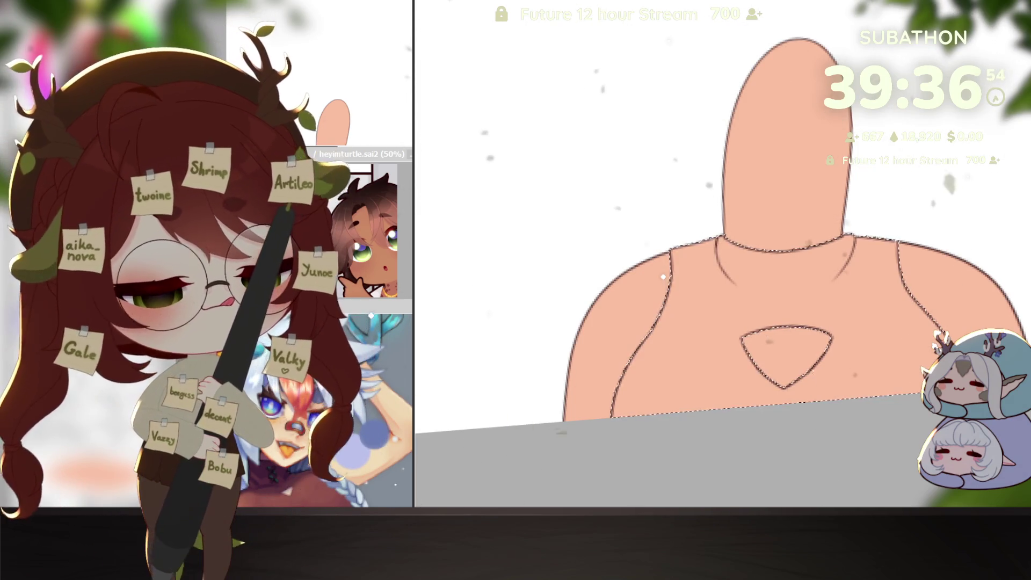
{"action": "key", "text": "ctrl+f"}
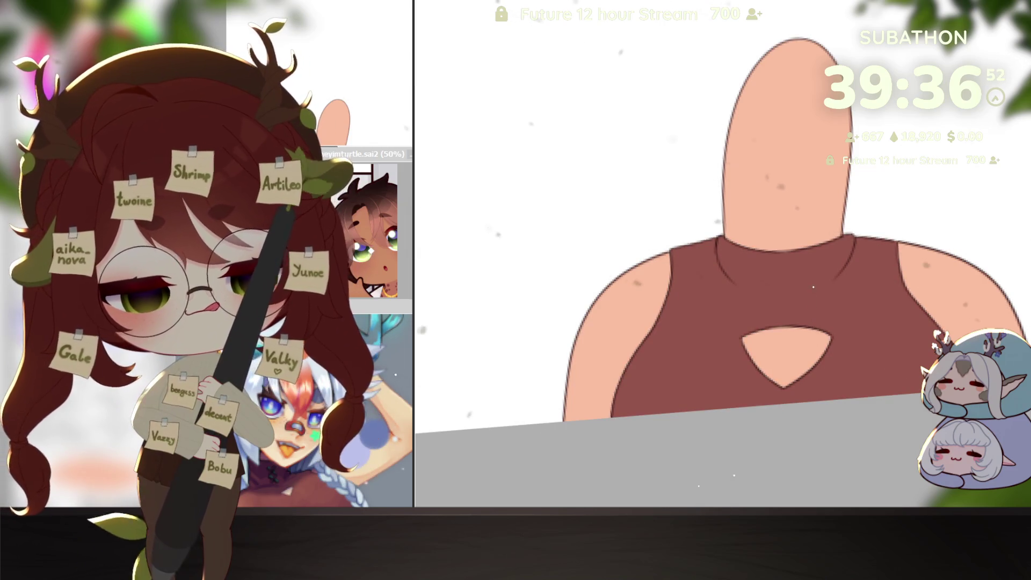
{"action": "left_click_drag", "start_coordinate": [886, 346], "coordinate": [938, 391]}
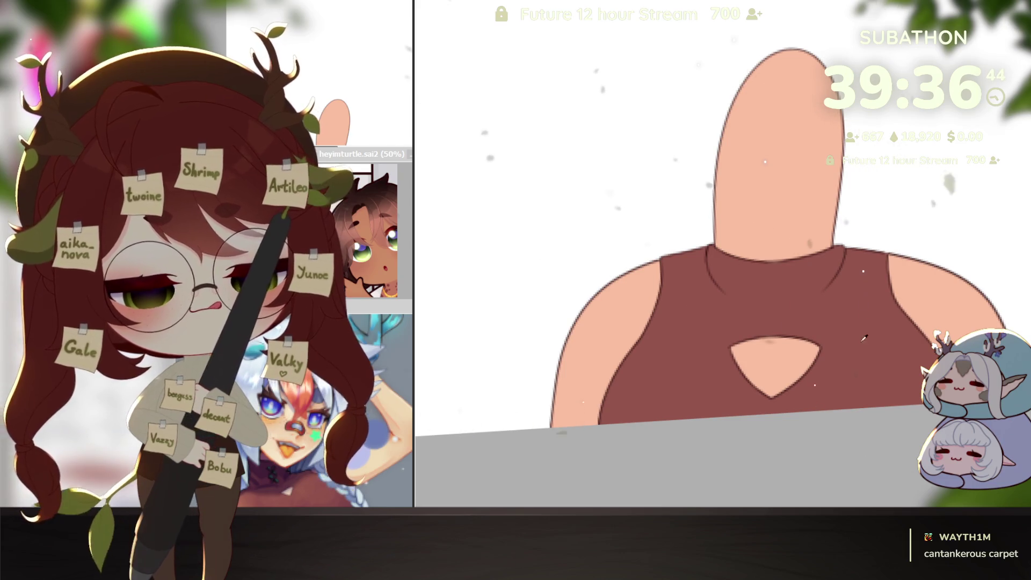
{"action": "left_click_drag", "start_coordinate": [805, 387], "coordinate": [815, 325]}
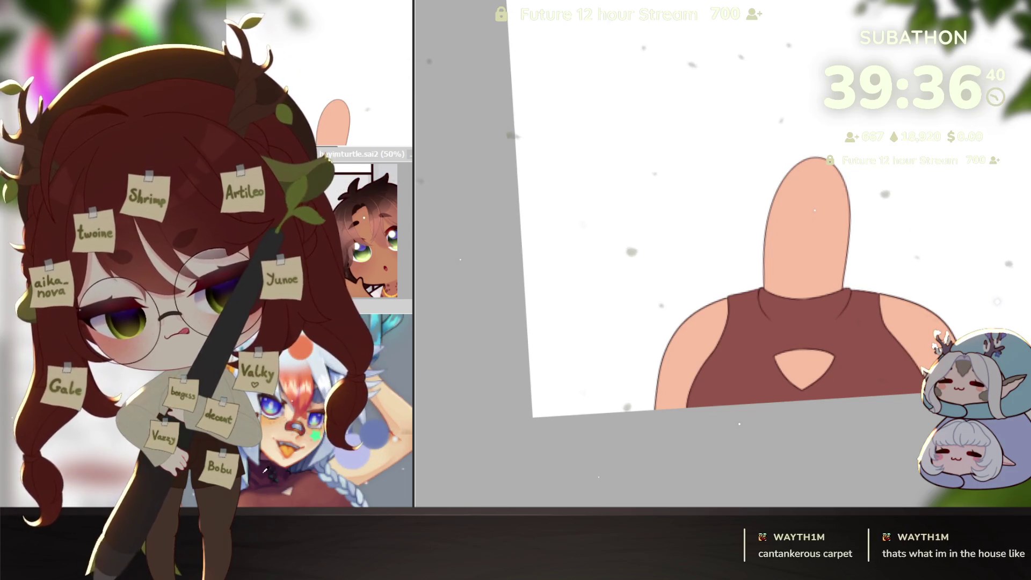
{"action": "mouse_move", "coordinate": [714, 346]}
{"action": "left_mouse_down"}
{"action": "mouse_move", "coordinate": [954, 280]}
{"action": "mouse_move", "coordinate": [631, 385]}
{"action": "left_mouse_up"}
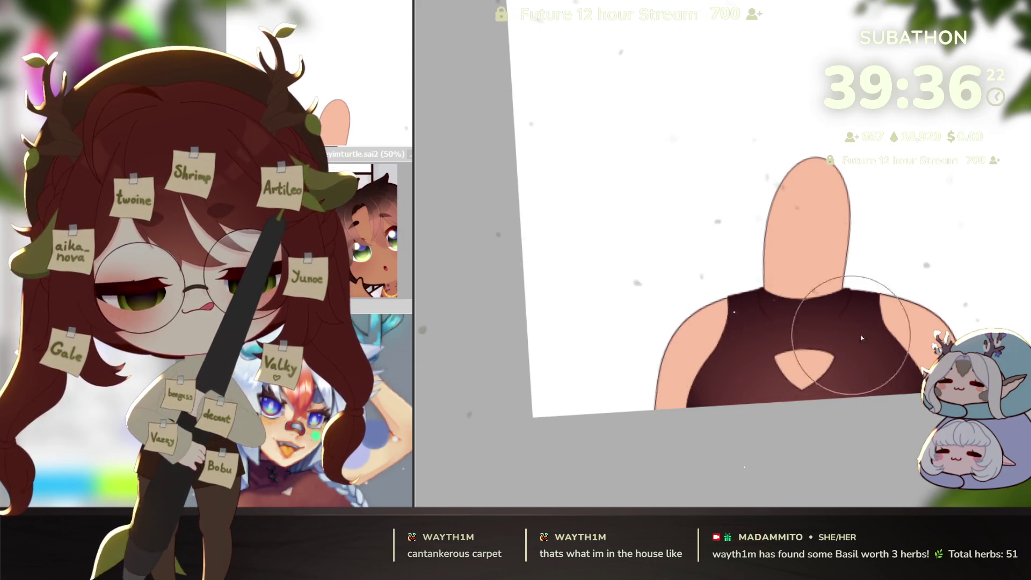
{"action": "key", "text": "ctrl+z"}
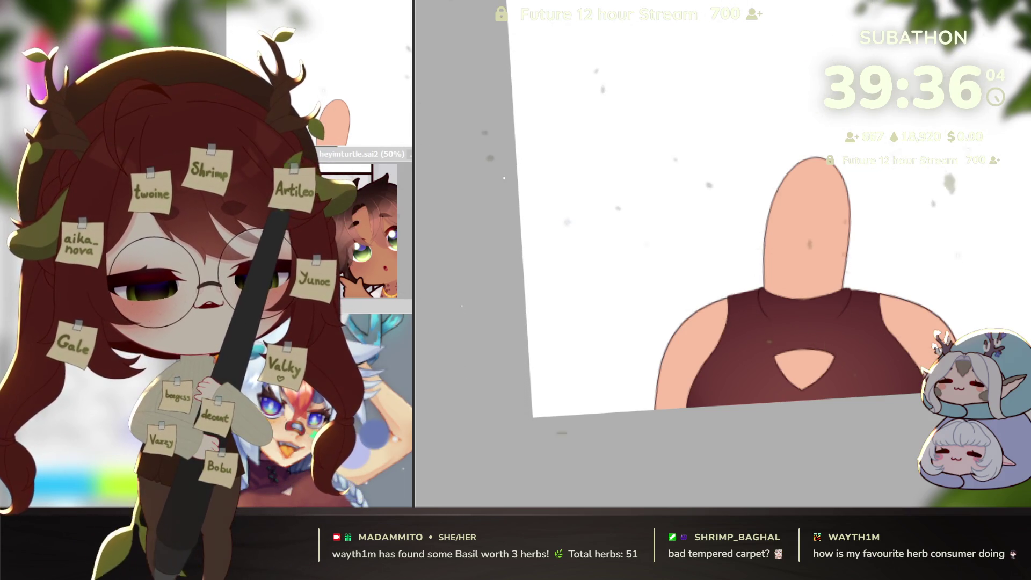
{"action": "scroll", "coordinate": [819, 329], "scroll_direction": "up", "scroll_amount": 2}
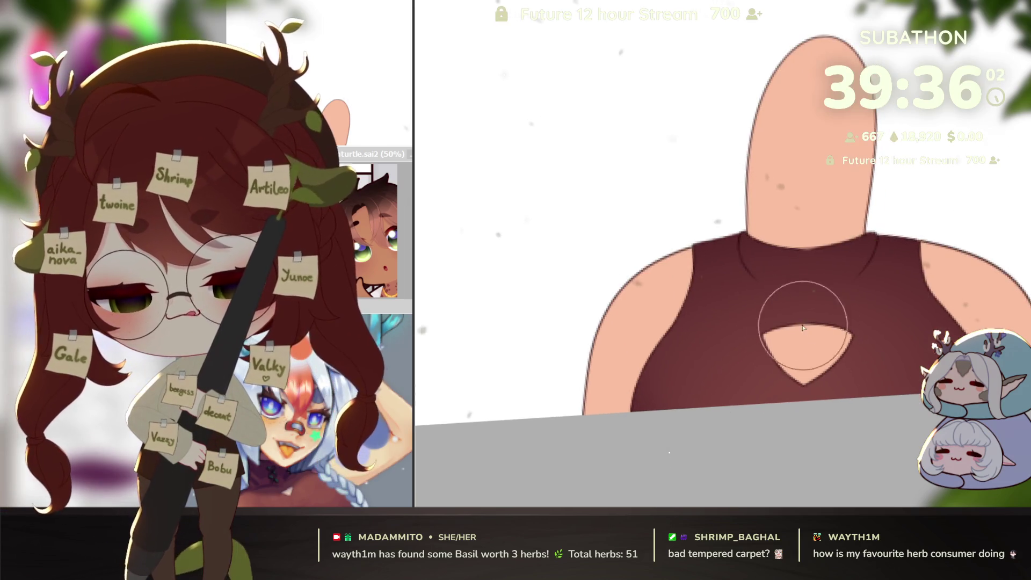
Paint a dark maroon shading band across the top near the collar, undoing overly dark strokes.
{"action": "key", "text": "Delete"}
{"action": "key", "text": "Delete"}
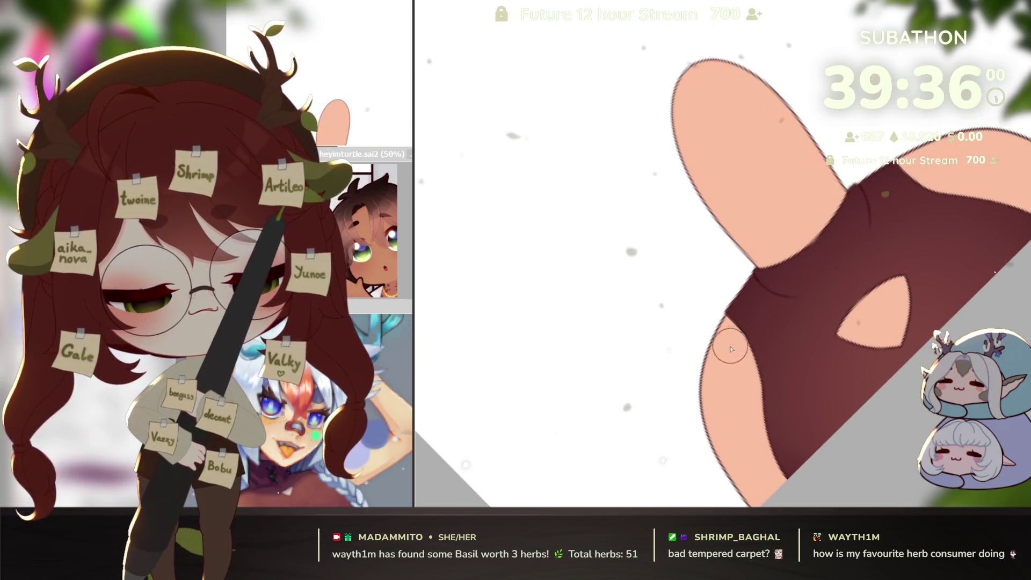
{"action": "left_click_drag", "start_coordinate": [739, 332], "coordinate": [820, 299]}
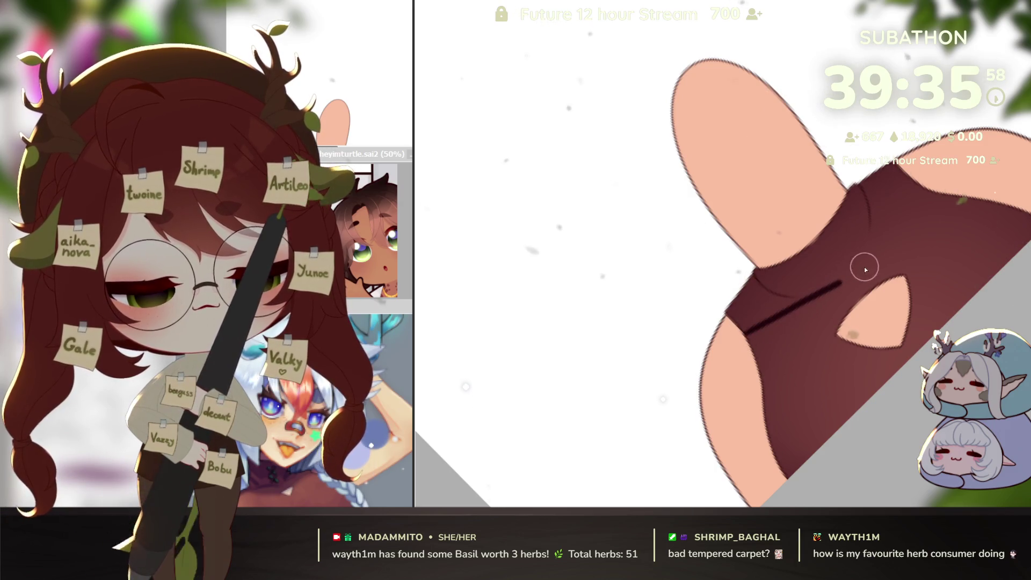
{"action": "mouse_move", "coordinate": [814, 290]}
{"action": "left_mouse_down"}
{"action": "mouse_move", "coordinate": [843, 281]}
{"action": "mouse_move", "coordinate": [871, 242]}
{"action": "left_mouse_up"}
{"action": "key", "text": "ctrl+z"}
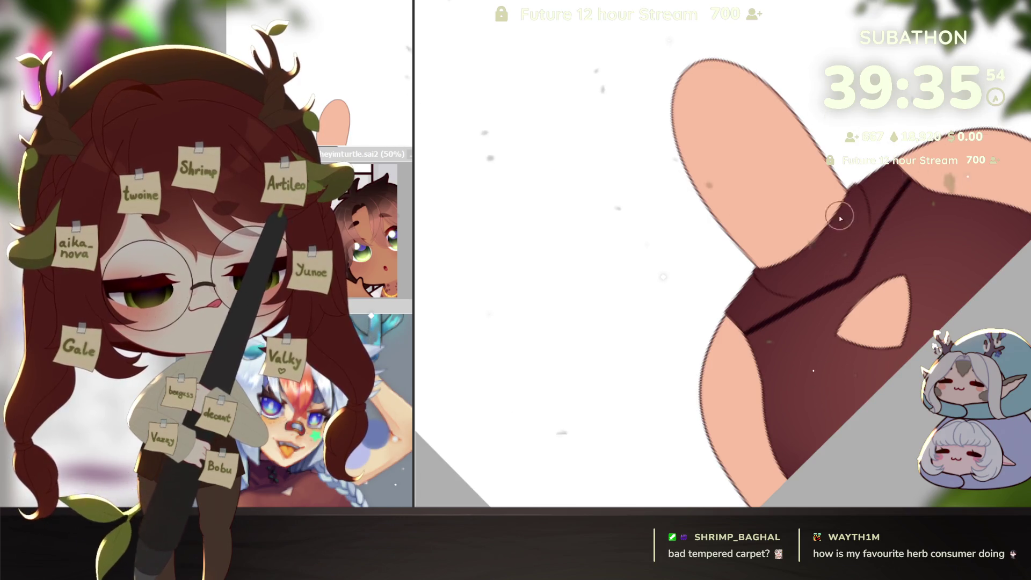
{"action": "mouse_move", "coordinate": [739, 319]}
{"action": "left_mouse_down"}
{"action": "mouse_move", "coordinate": [822, 247]}
{"action": "mouse_move", "coordinate": [806, 288]}
{"action": "mouse_move", "coordinate": [718, 345]}
{"action": "left_mouse_up"}
{"action": "left_click_drag", "start_coordinate": [842, 280], "coordinate": [806, 254]}
{"action": "key", "text": "ctrl+z"}
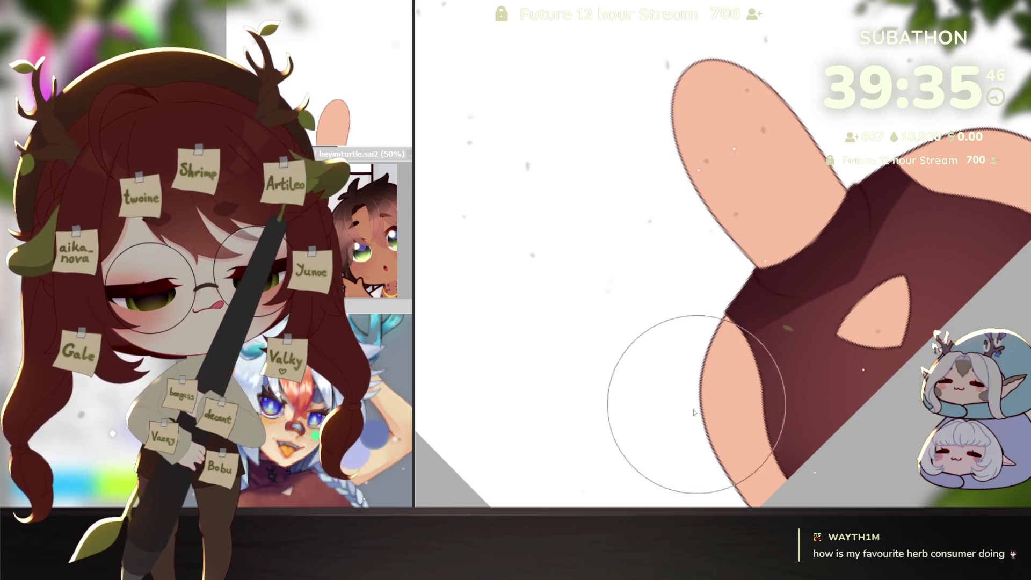
Add darker shading hugging the collar around the neck, then reset the view upright.
{"action": "mouse_move", "coordinate": [911, 290]}
{"action": "left_mouse_down"}
{"action": "mouse_move", "coordinate": [933, 418]}
{"action": "mouse_move", "coordinate": [961, 385]}
{"action": "left_mouse_up"}
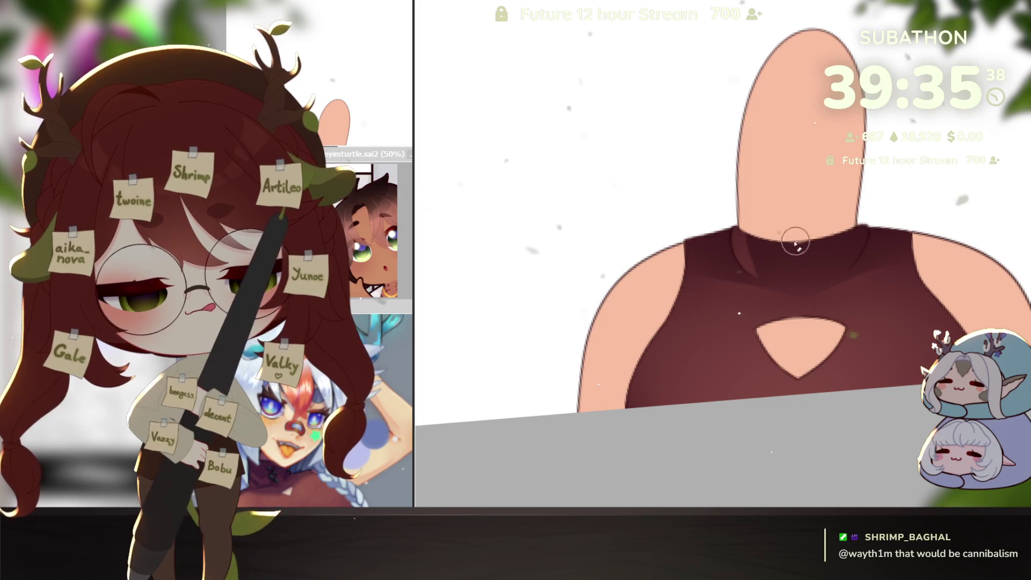
{"action": "left_click_drag", "start_coordinate": [921, 194], "coordinate": [821, 356]}
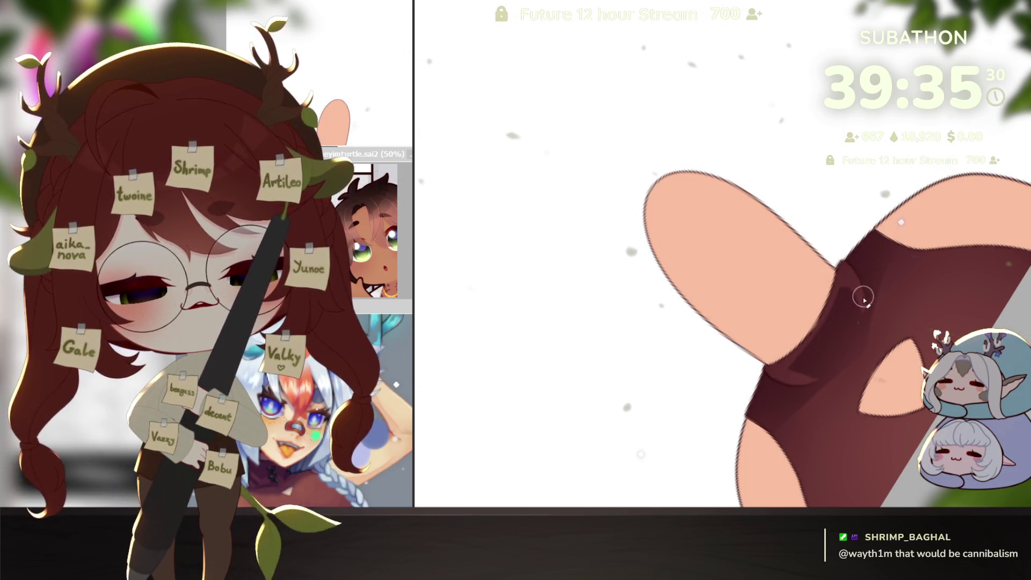
{"action": "left_click_drag", "start_coordinate": [809, 367], "coordinate": [866, 306]}
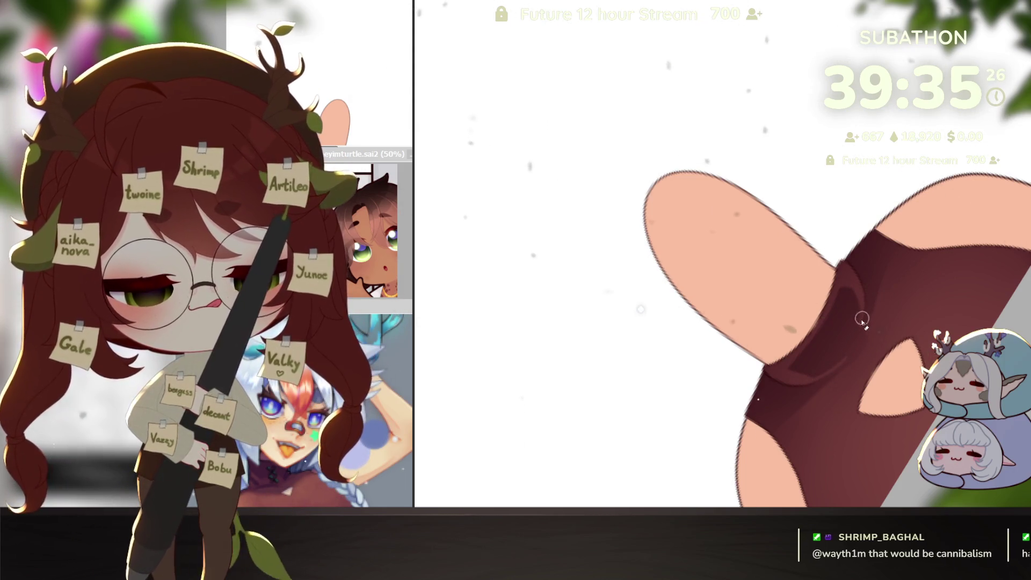
{"action": "key", "text": "Home"}
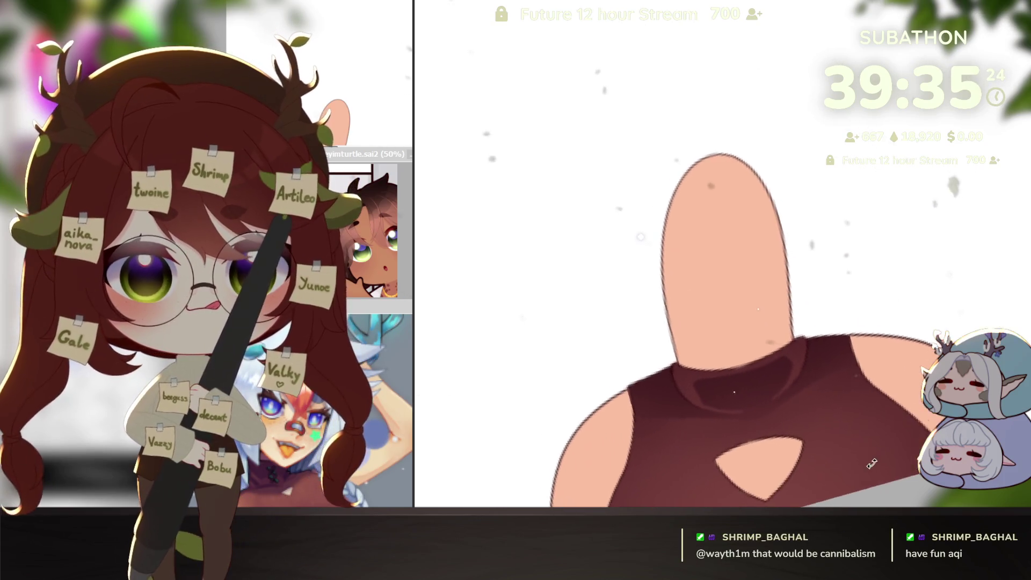
{"action": "scroll", "coordinate": [912, 375], "scroll_direction": "down", "scroll_amount": 2}
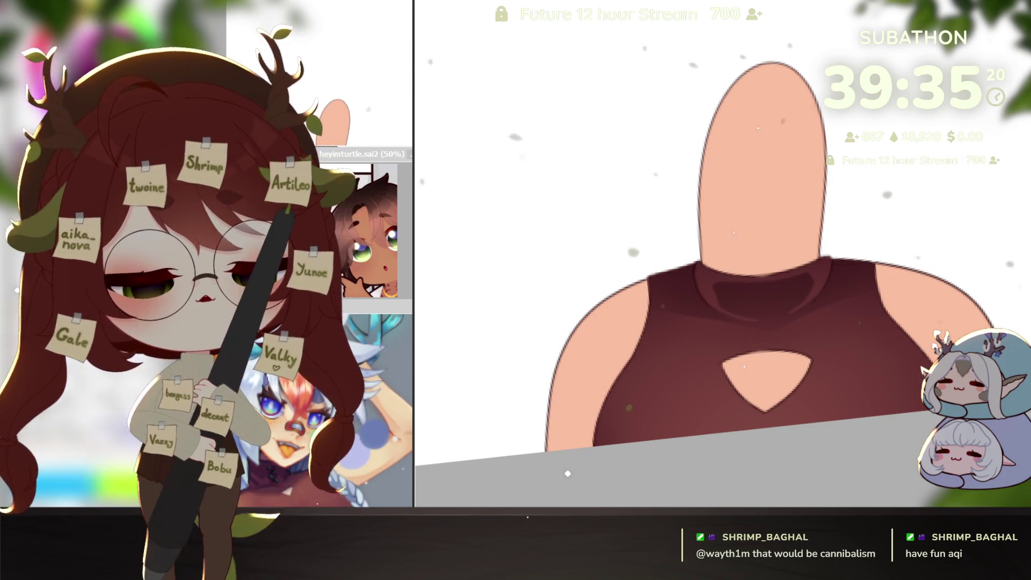
{"action": "scroll", "coordinate": [919, 405], "scroll_direction": "up", "scroll_amount": 1}
{"action": "scroll", "coordinate": [919, 405], "scroll_direction": "down", "scroll_amount": 4}
{"action": "scroll", "coordinate": [782, 355], "scroll_direction": "up", "scroll_amount": 4}
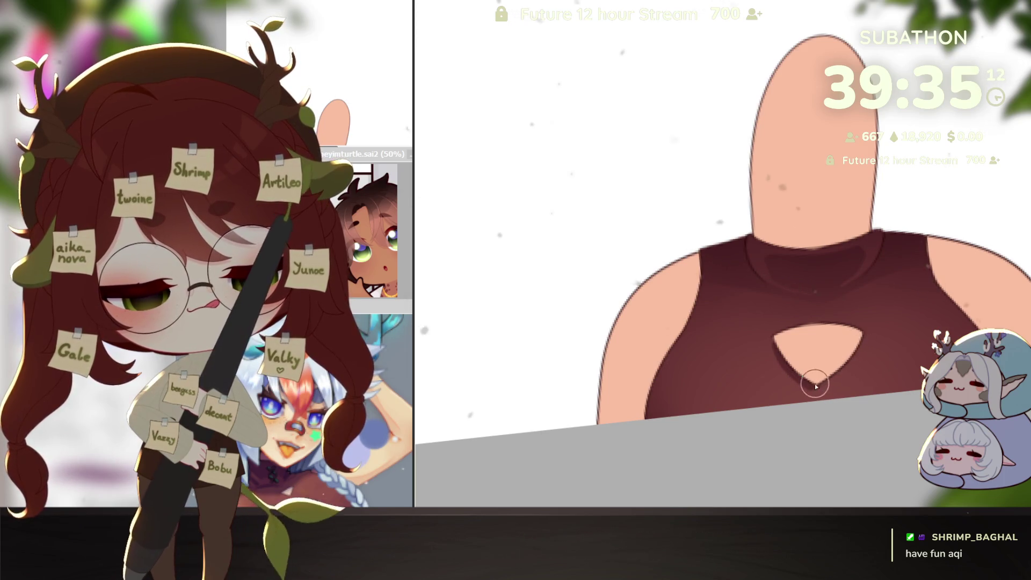
{"action": "key", "text": "Delete"}
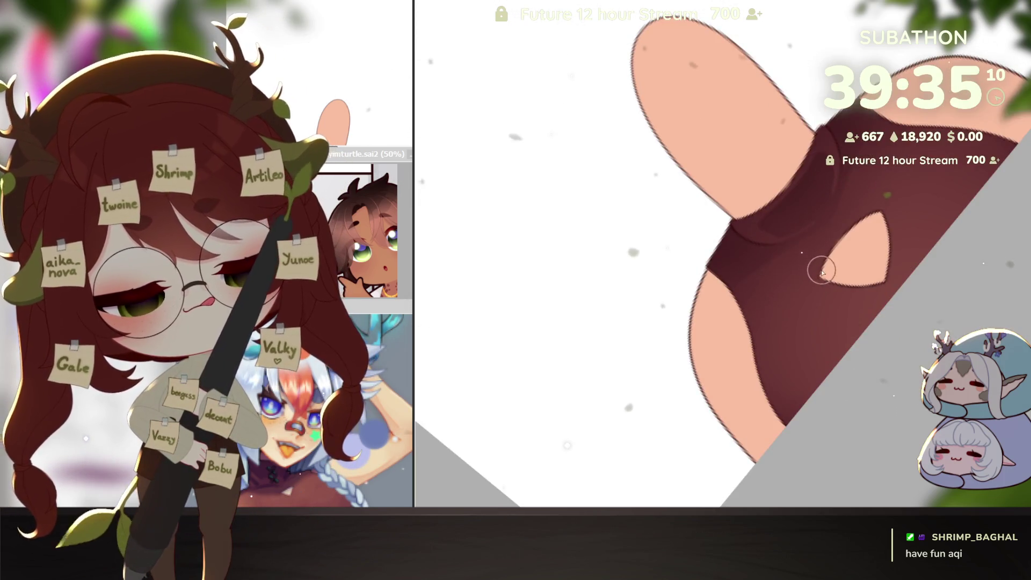
{"action": "key", "text": "End"}
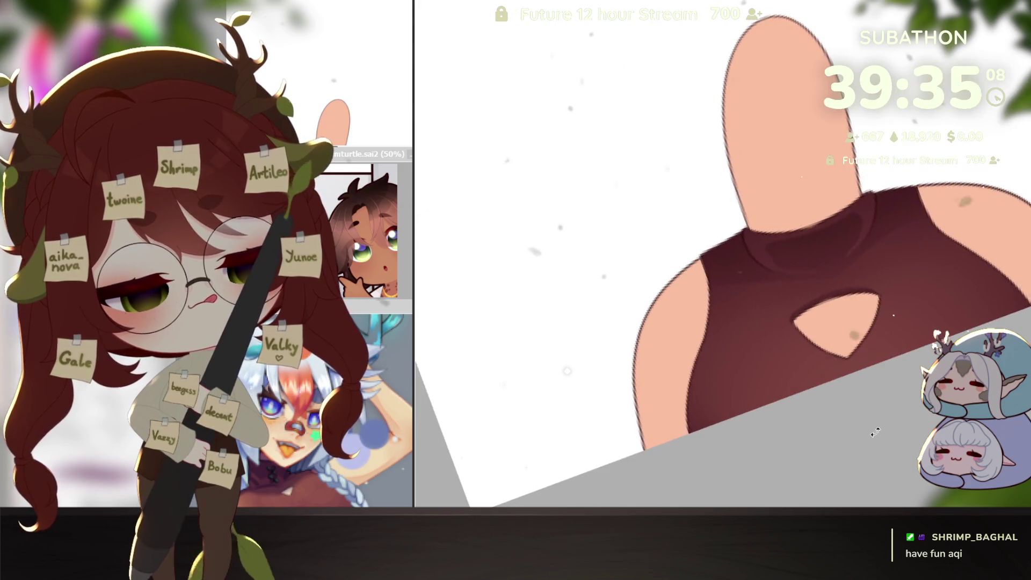
{"action": "key", "text": "Left"}
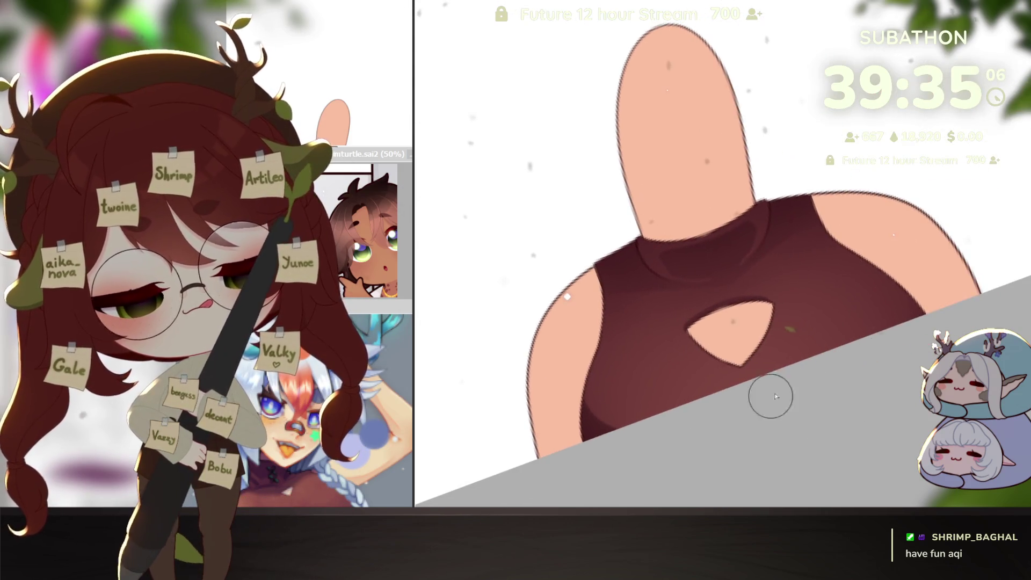
{"action": "scroll", "coordinate": [826, 393], "scroll_direction": "down", "scroll_amount": 2}
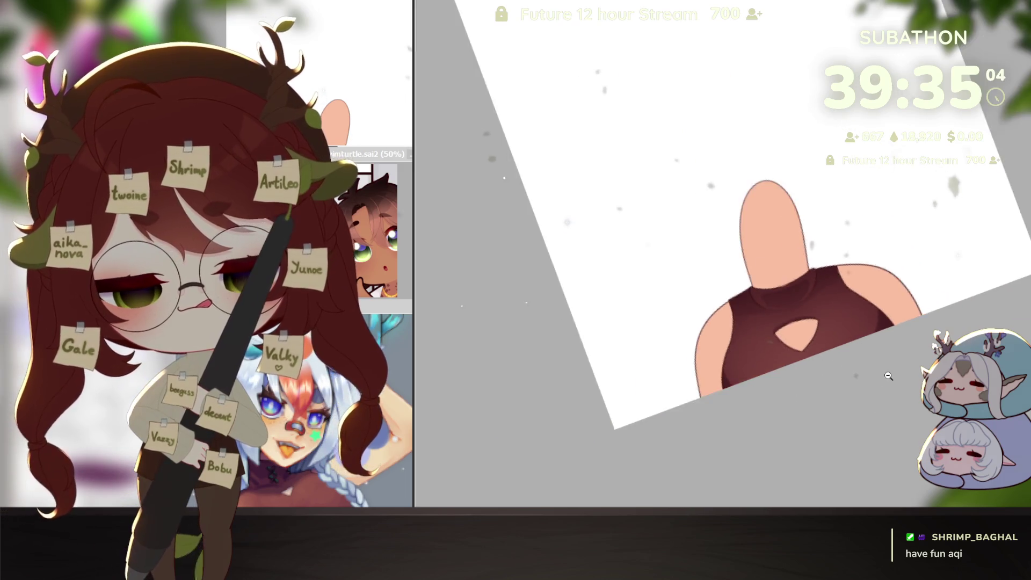
{"action": "key", "text": "End"}
{"action": "scroll", "coordinate": [800, 351], "scroll_direction": "up", "scroll_amount": 3}
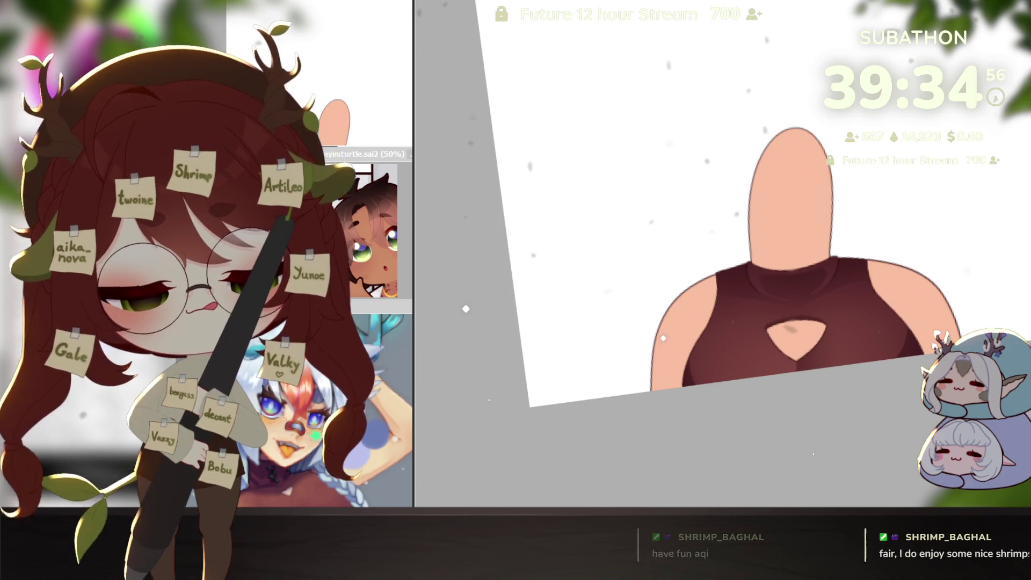
{"action": "scroll", "coordinate": [806, 399], "scroll_direction": "down", "scroll_amount": 3}
{"action": "scroll", "coordinate": [880, 414], "scroll_direction": "up", "scroll_amount": 3}
{"action": "scroll", "coordinate": [881, 414], "scroll_direction": "up", "scroll_amount": 2}
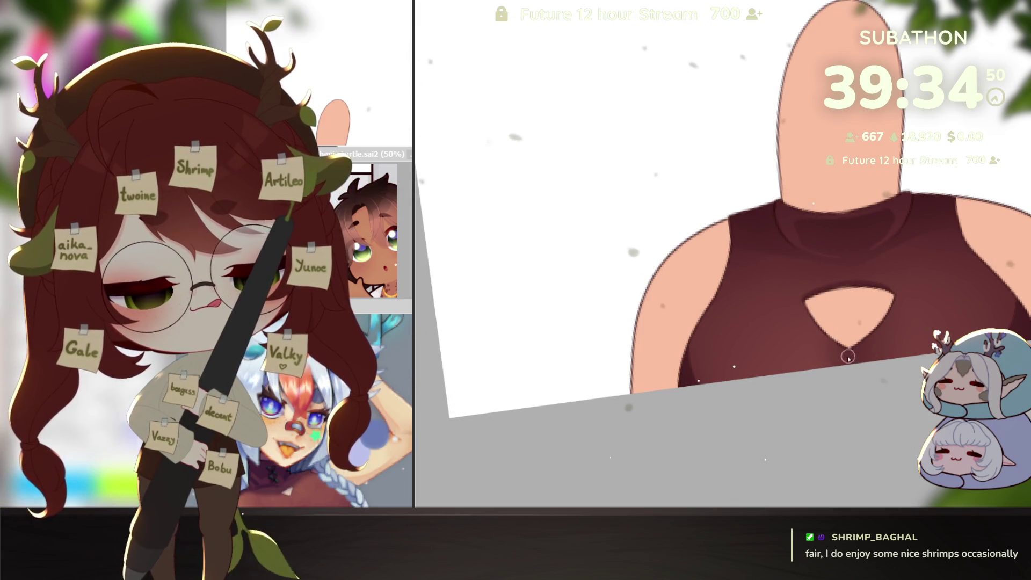
{"action": "scroll", "coordinate": [887, 412], "scroll_direction": "down", "scroll_amount": 3}
{"action": "scroll", "coordinate": [891, 417], "scroll_direction": "up", "scroll_amount": 2}
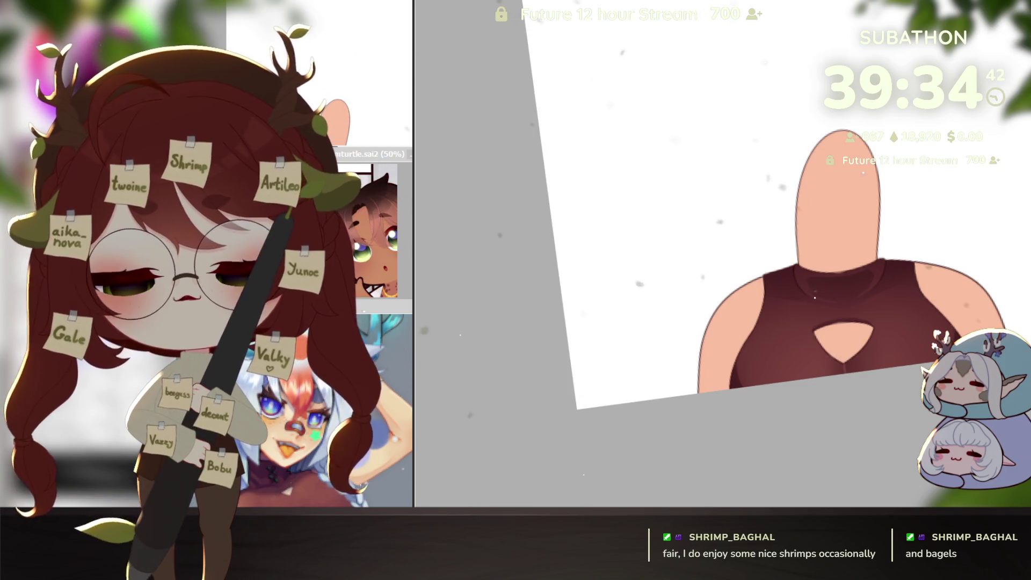
{"action": "scroll", "coordinate": [879, 384], "scroll_direction": "up", "scroll_amount": 2}
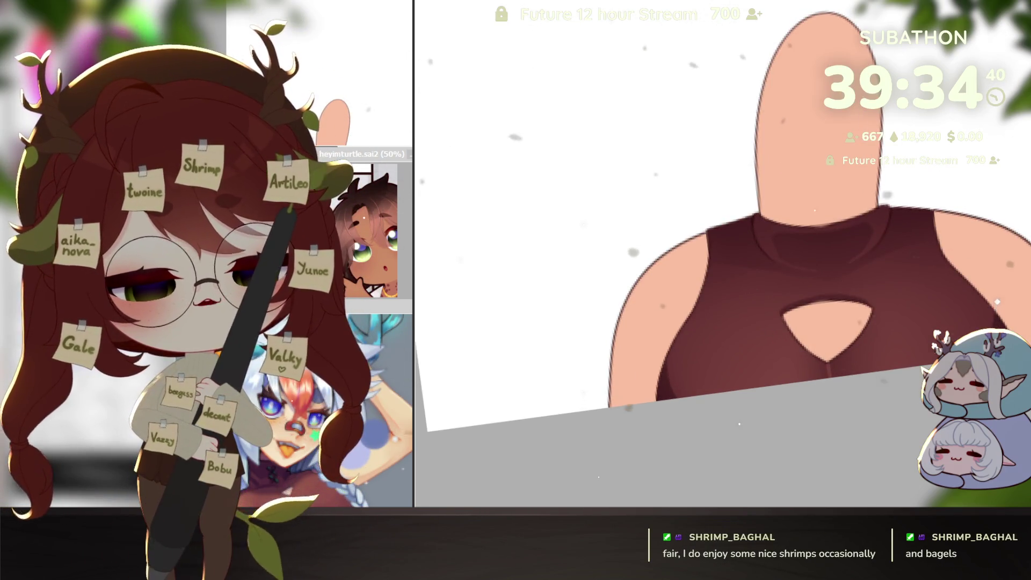